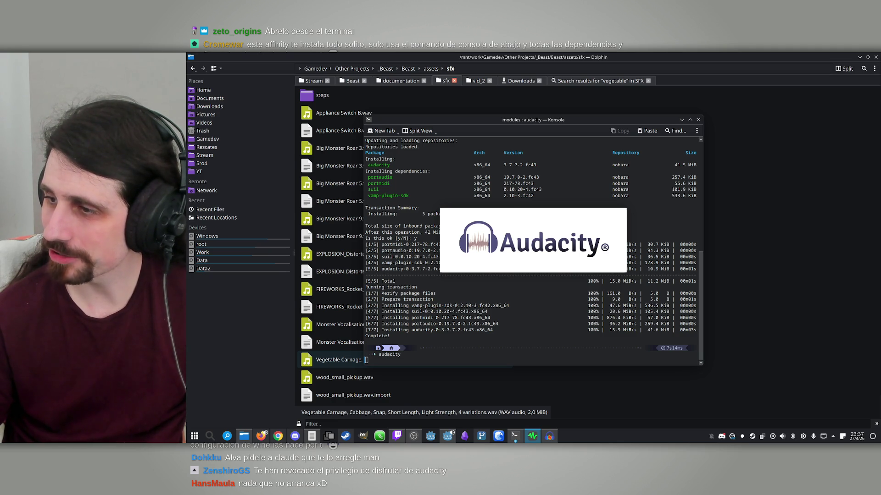
# - Close the frozen Audacity window and interrupt the hung audacity launch command
pyautogui.rightClick(549, 436)
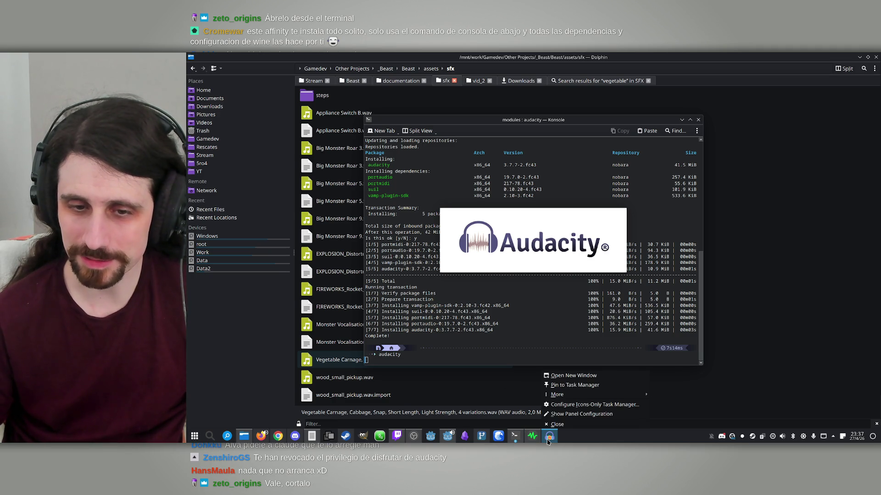
pyautogui.click(567, 424)
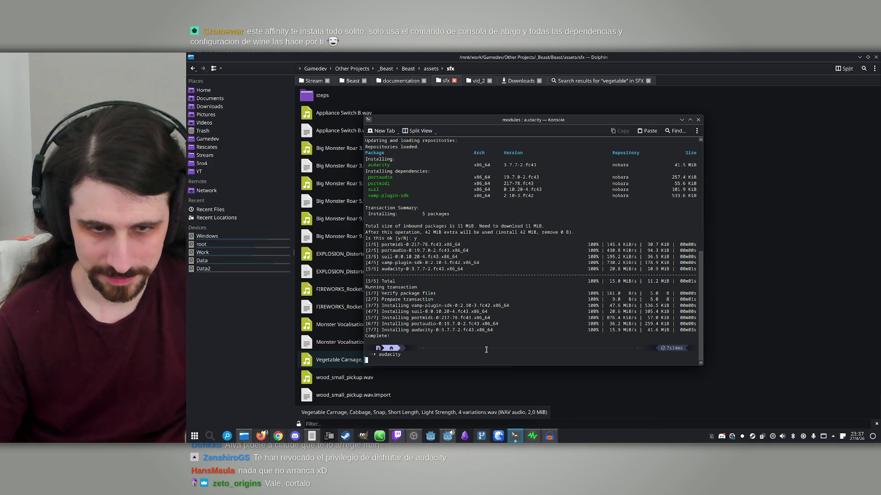
pyautogui.hotkey('ctrl', 'c')
# - Run killall audacity and which audacity, confirming the install at /usr/bin/audacity
pyautogui.write('ki')
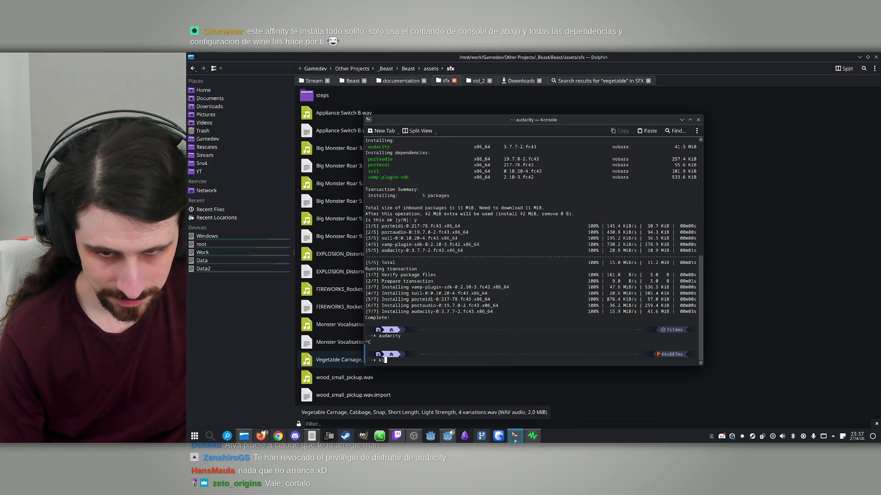
pyautogui.write('llall au')
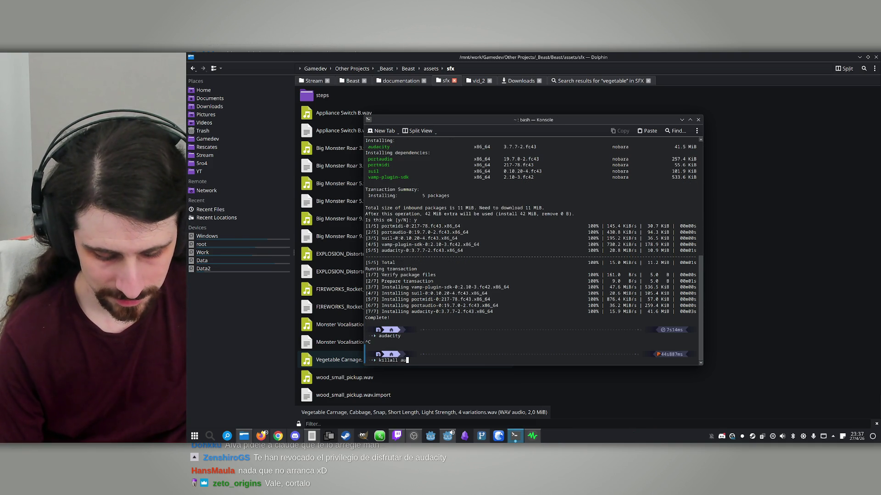
pyautogui.write('dacity')
pyautogui.press('Return')
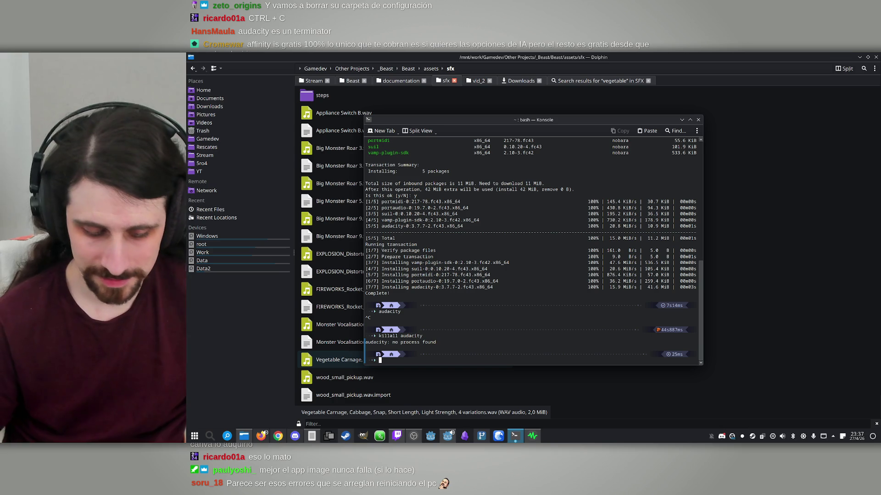
pyautogui.write('which audacit')
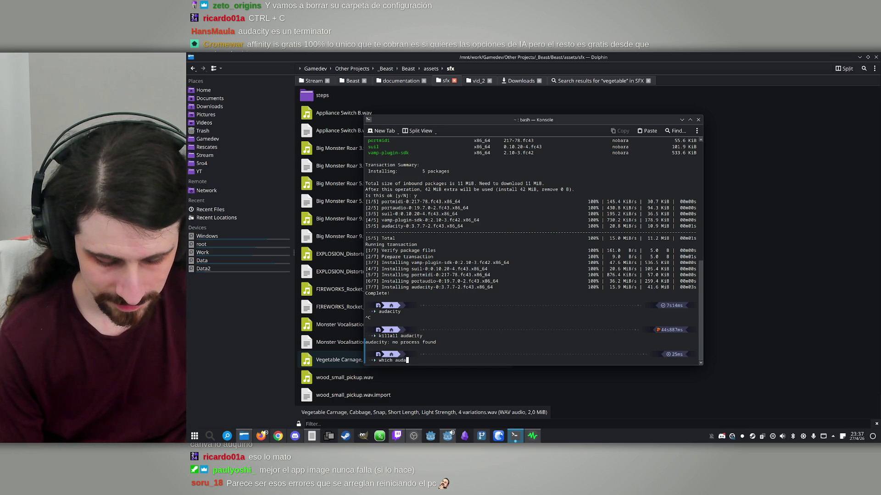
pyautogui.write('y')
pyautogui.press('Return')
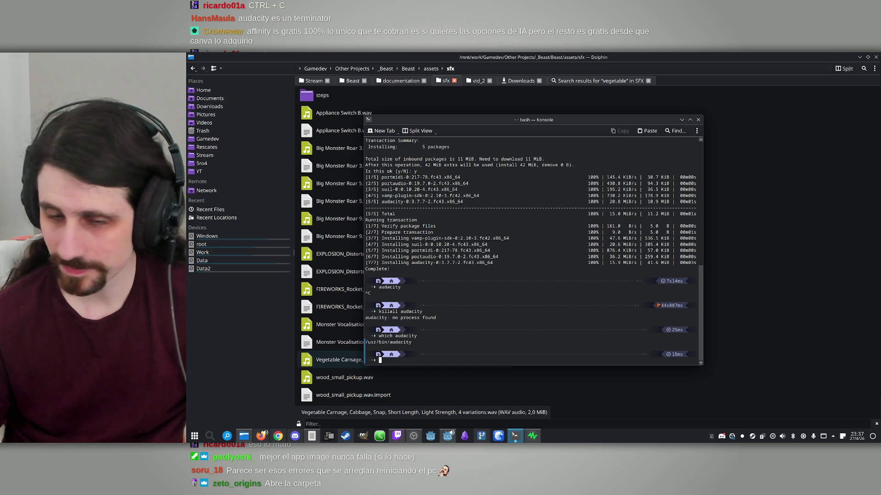
pyautogui.click(771, 171)
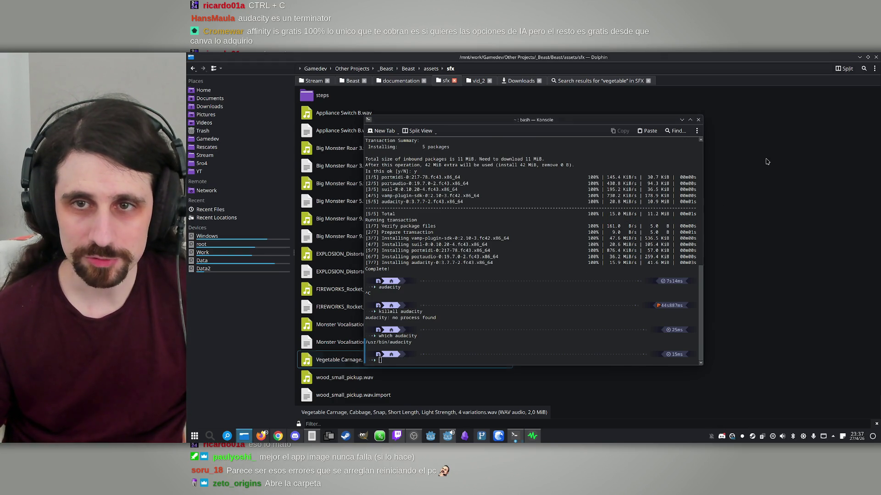
# - Open a second sfx tab and navigate from the filesystem root into usr
pyautogui.doubleClick(668, 83)
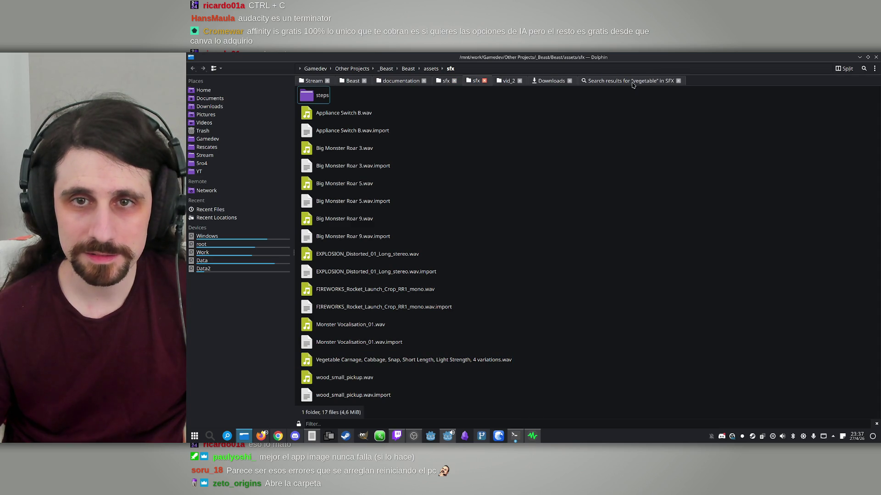
pyautogui.click(301, 70)
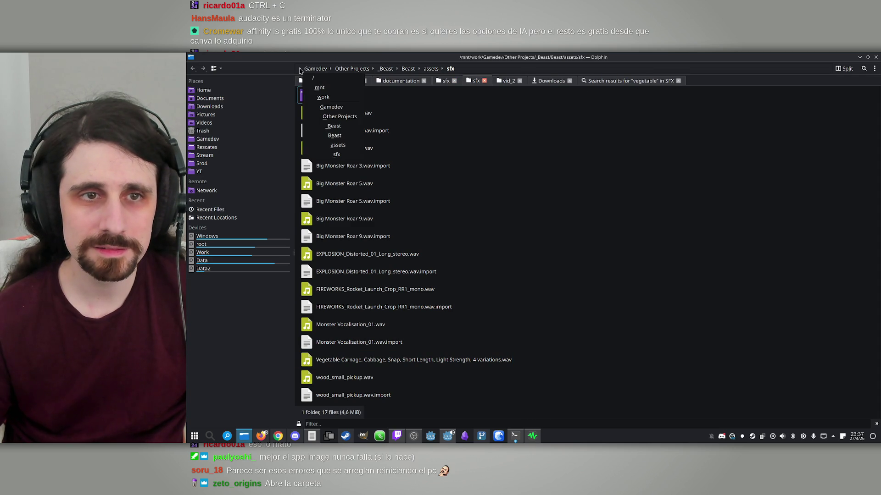
pyautogui.click(309, 81)
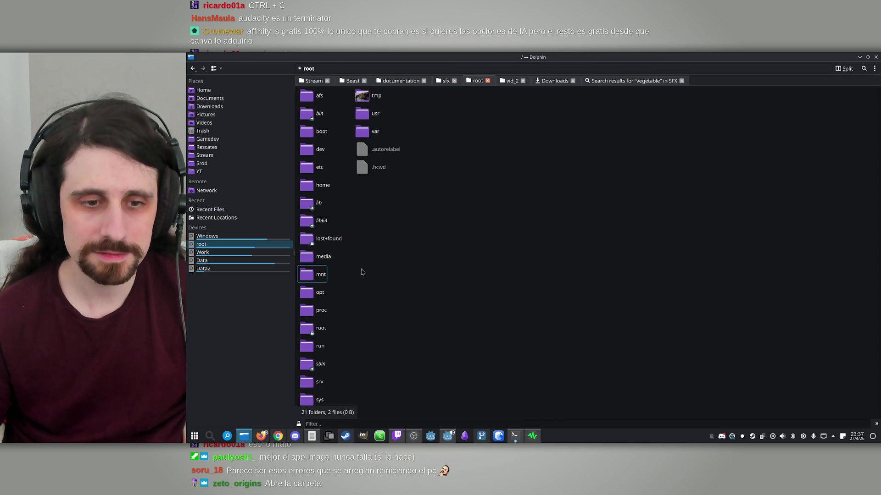
pyautogui.write('u')
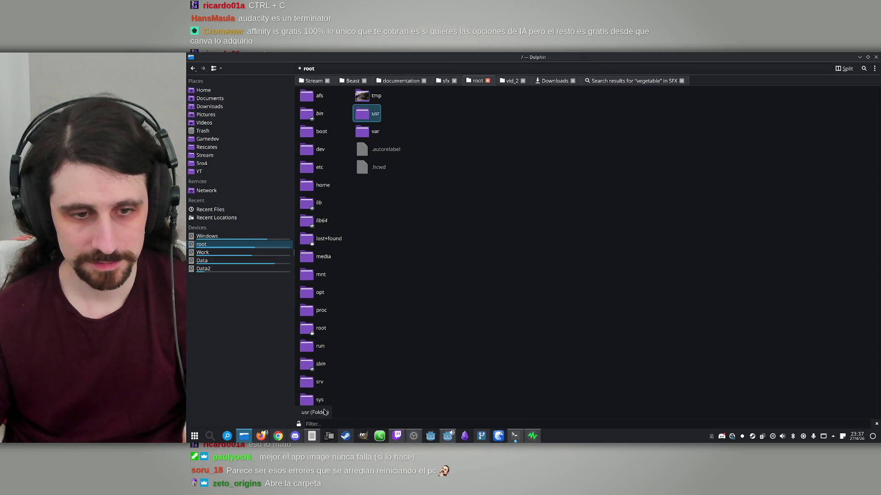
pyautogui.doubleClick(366, 118)
# - Enter /usr/bin, jump to the audacity executable, and move the bin tab to the end
pyautogui.press('b')
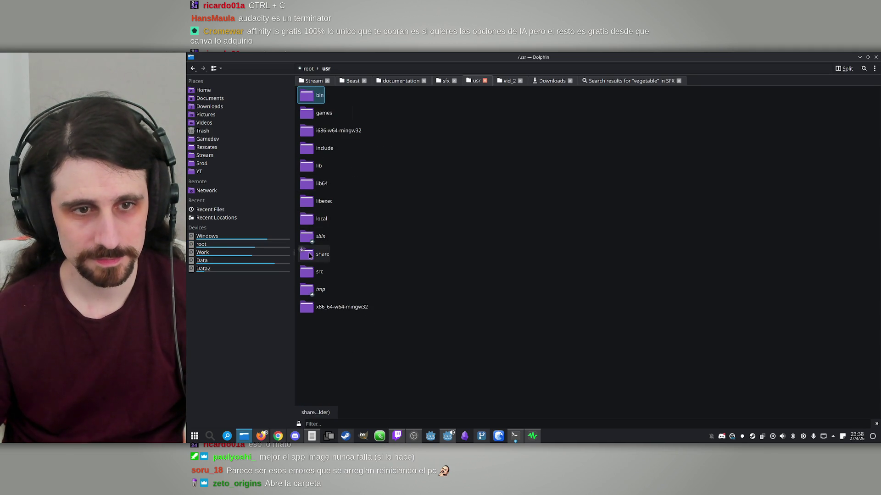
pyautogui.doubleClick(313, 103)
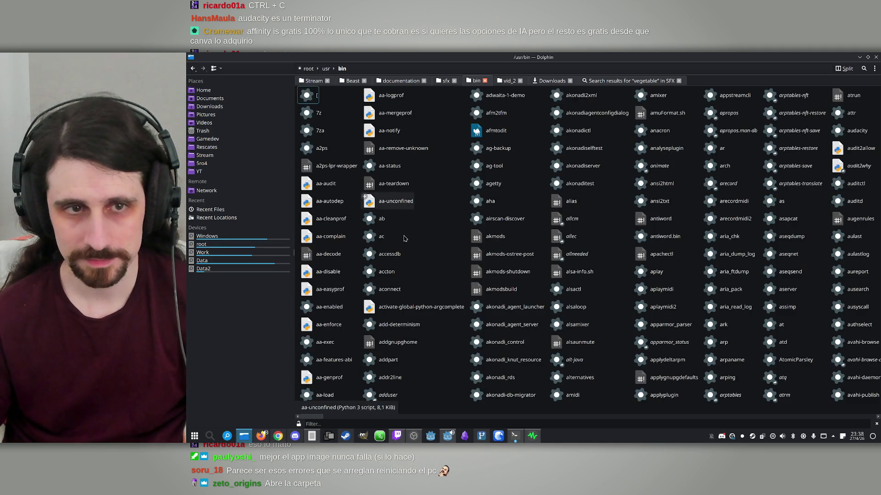
pyautogui.write('audacity')
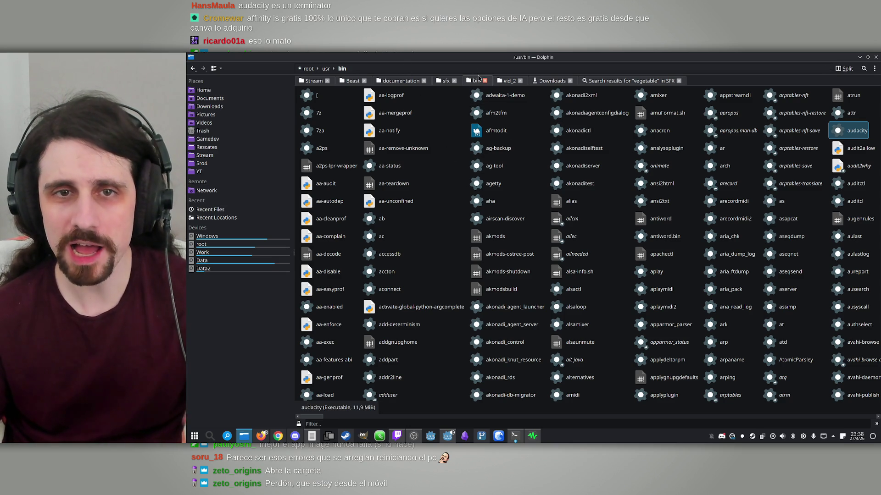
pyautogui.moveTo(478, 77); pyautogui.dragTo(670, 81)
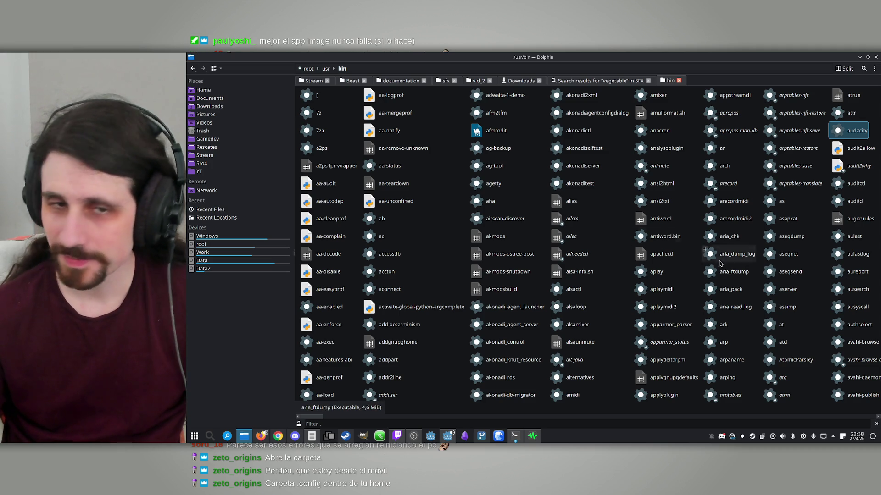
pyautogui.click(204, 90)
# - Move the three .cfg files in ~/.config/audacity to the Trash
pyautogui.doubleClick(321, 131)
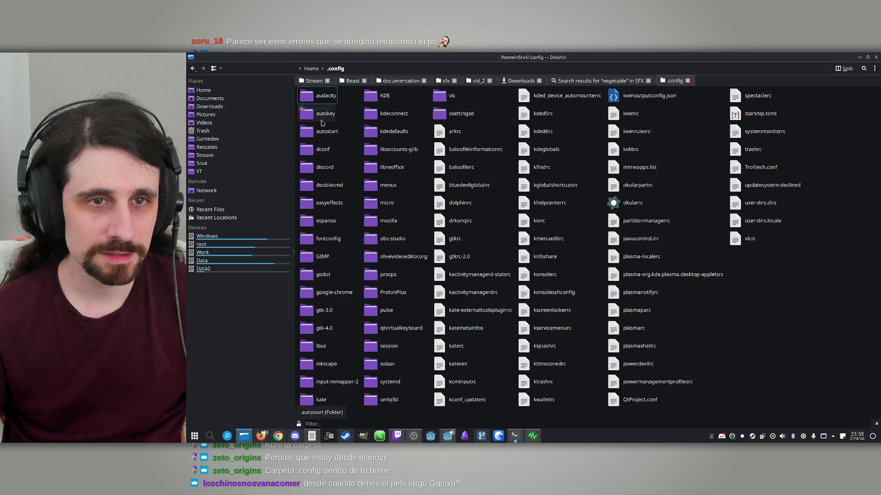
pyautogui.doubleClick(324, 97)
pyautogui.moveTo(360, 176); pyautogui.dragTo(298, 88)
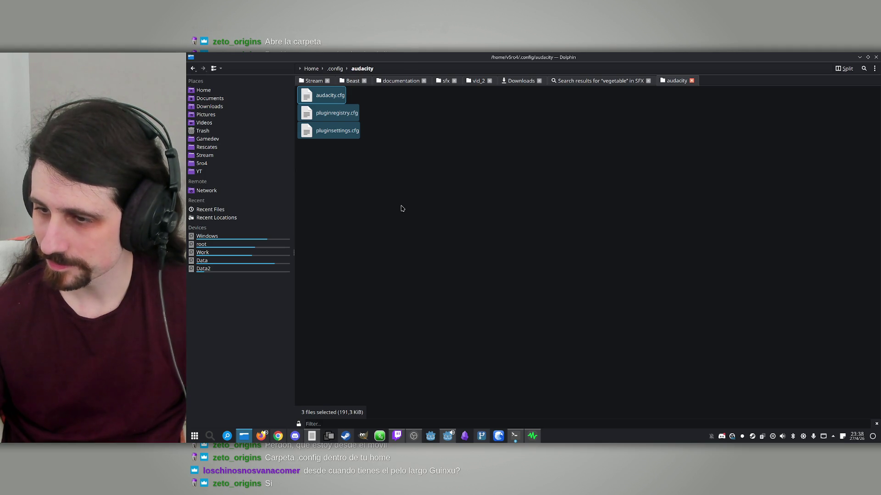
pyautogui.moveTo(488, 240); pyautogui.dragTo(296, 86)
pyautogui.press('Delete')
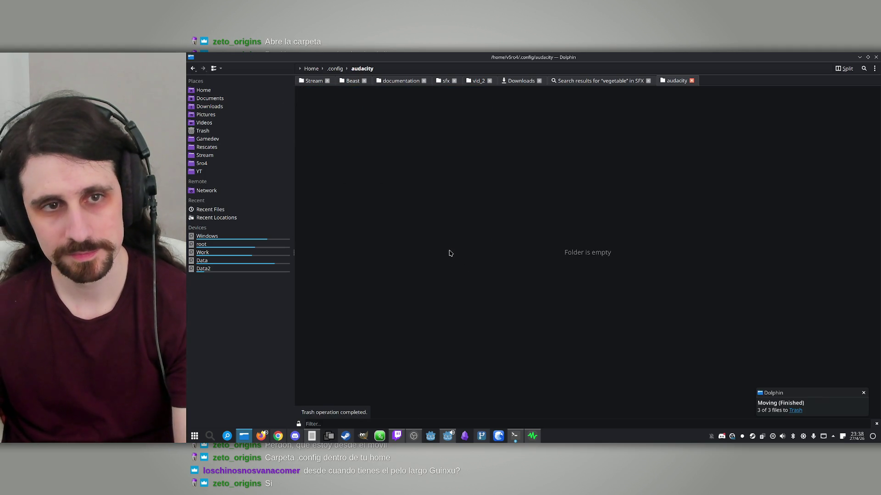
# - Relaunch Audacity from the application launcher
pyautogui.click(194, 436)
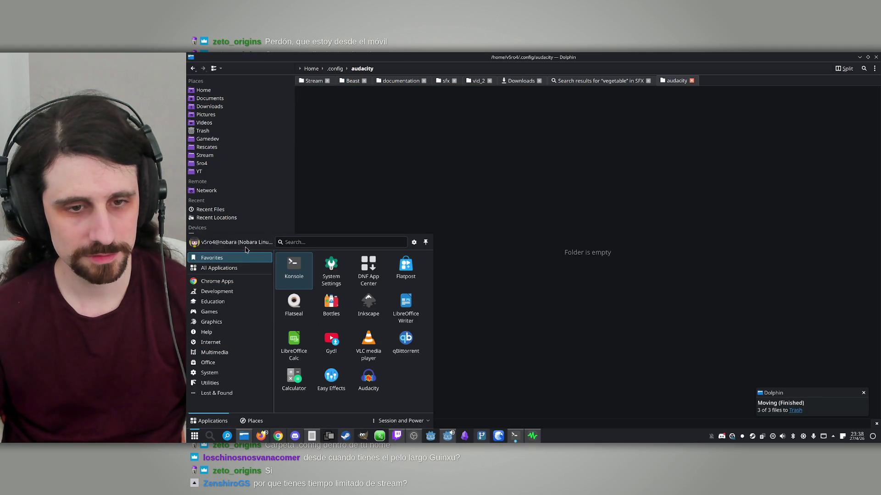
pyautogui.click(370, 381)
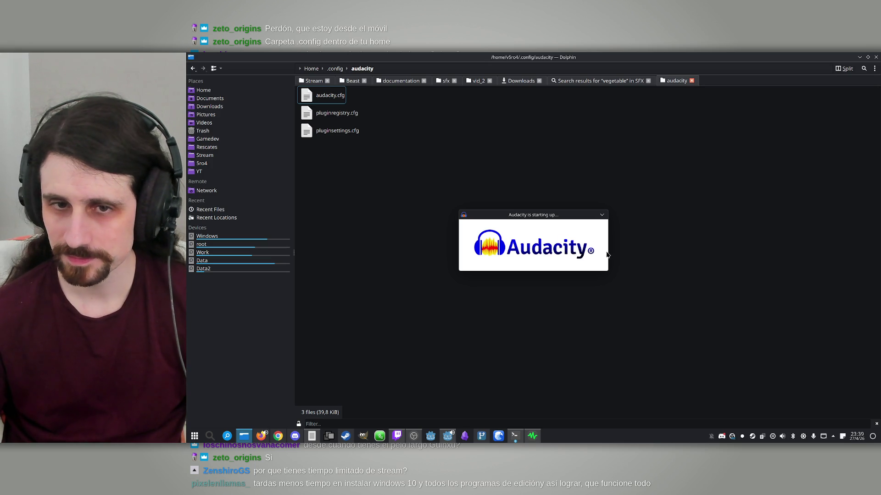
pyautogui.moveTo(541, 219); pyautogui.dragTo(569, 182)
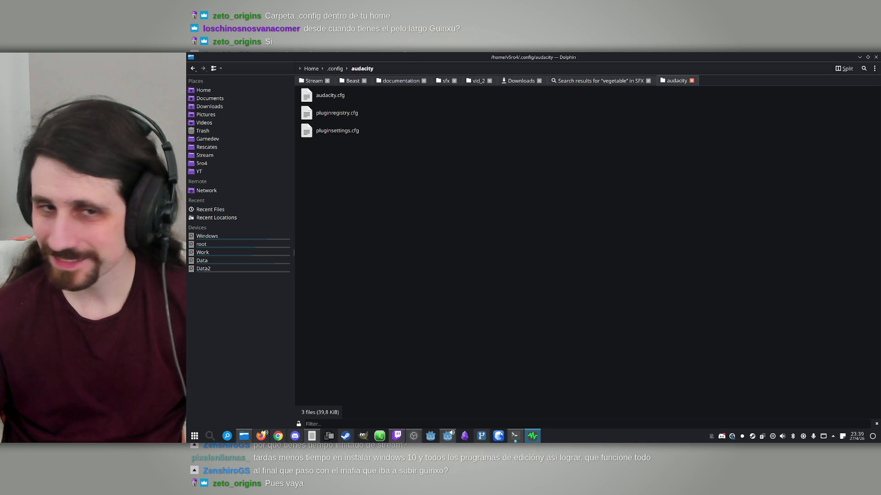
# - Close Dolphin's audacity folder tab and dismiss Olive's welcome message
pyautogui.click(658, 267)
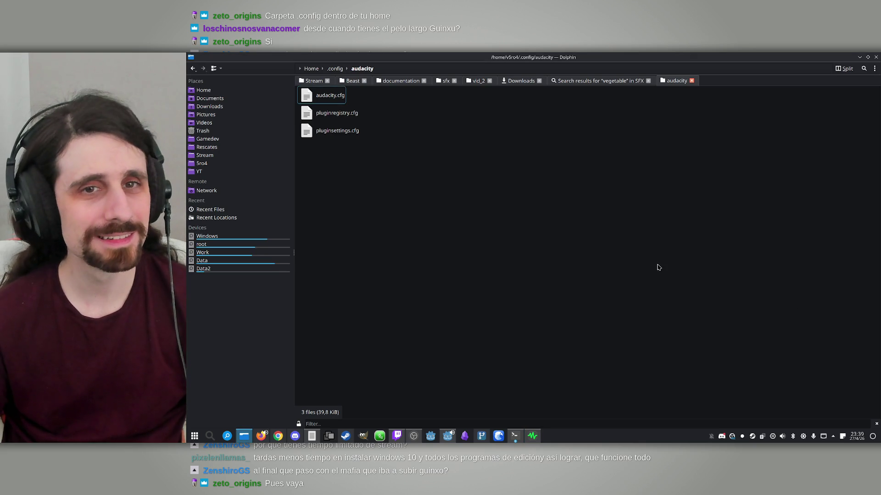
pyautogui.middleClick(679, 83)
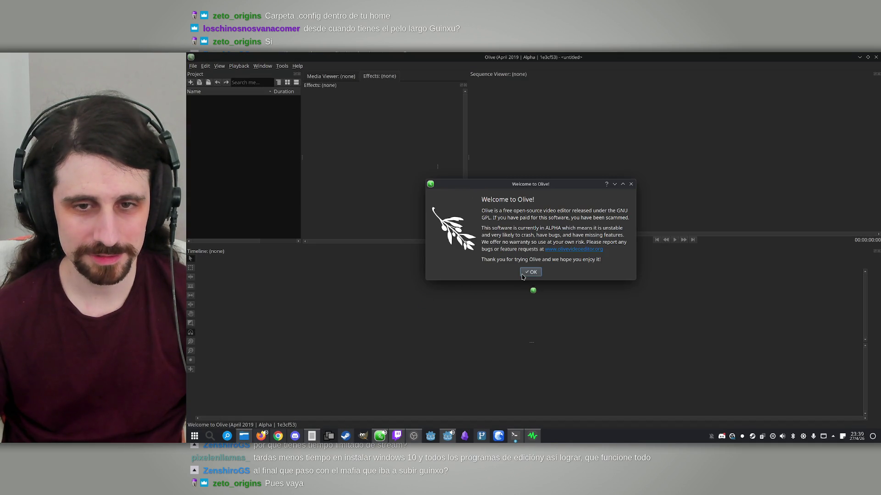
pyautogui.click(530, 272)
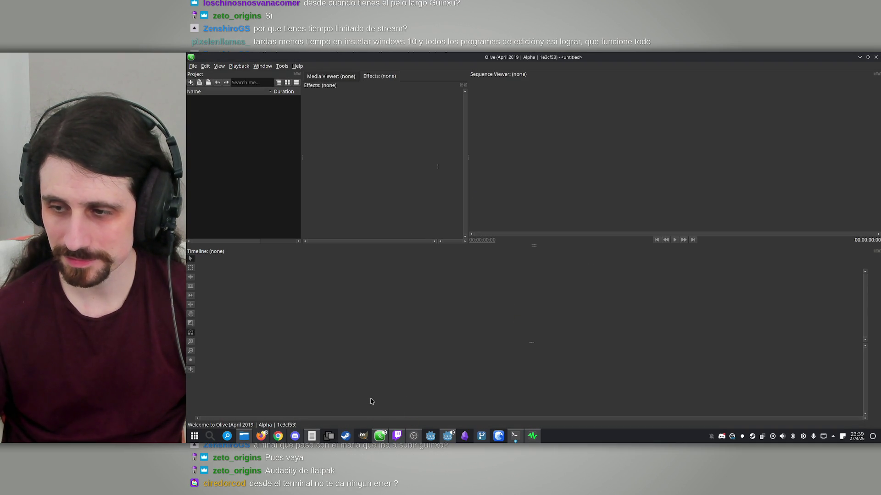
# - Import the Vegetable Carnage sound from the sfx folder into Olive's project
pyautogui.click(380, 435)
pyautogui.moveTo(324, 367)
pyautogui.mouseDown()
pyautogui.moveTo(375, 413)
pyautogui.moveTo(378, 436)
pyautogui.moveTo(260, 181)
pyautogui.moveTo(266, 158)
pyautogui.moveTo(285, 168)
pyautogui.mouseUp()
pyautogui.moveTo(226, 103); pyautogui.dragTo(235, 339)
# - Create Sequence 01 and place the Vegetable Carnage clip at the timeline start
pyautogui.rightClick(205, 175)
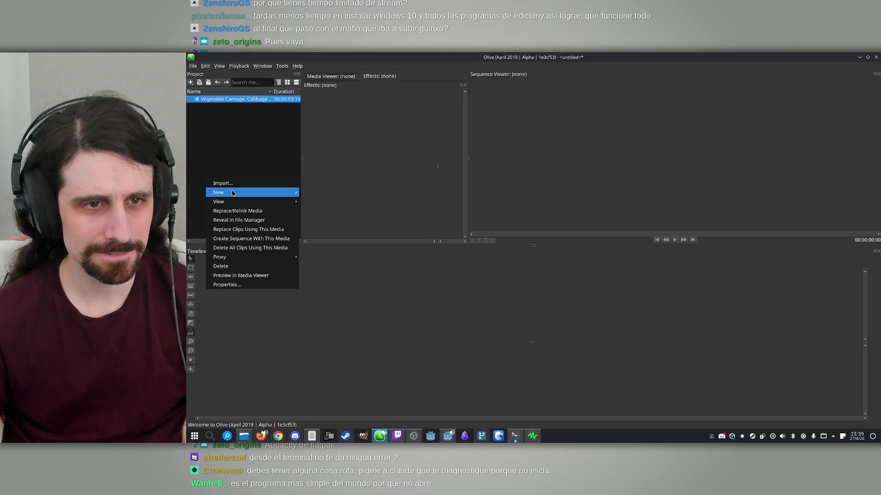
pyautogui.moveTo(234, 193)
pyautogui.click(312, 201)
pyautogui.click(519, 296)
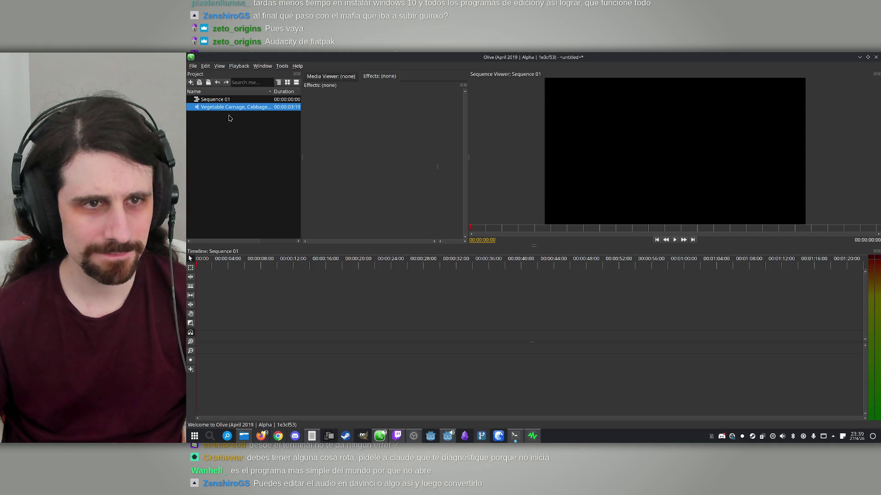
pyautogui.moveTo(224, 109)
pyautogui.mouseDown()
pyautogui.moveTo(235, 345)
pyautogui.moveTo(215, 348)
pyautogui.mouseUp()
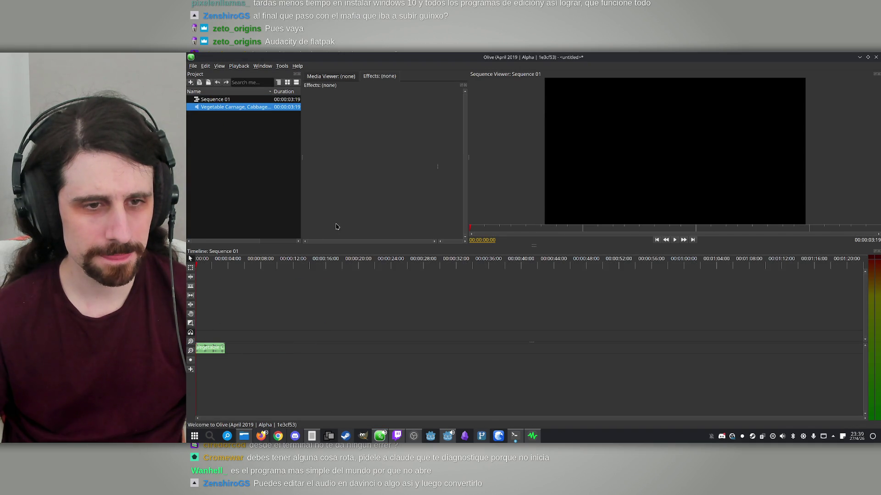
# - Trim the clip's start slightly and shorten it from the end
pyautogui.scroll(3, 224, 322)
pyautogui.scroll(2, 345, 346)
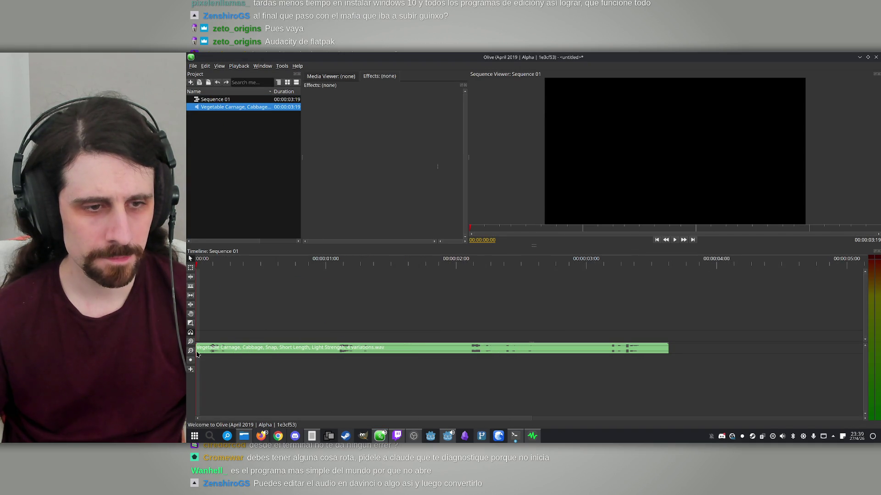
pyautogui.moveTo(196, 350); pyautogui.dragTo(205, 353)
pyautogui.moveTo(659, 349)
pyautogui.mouseDown()
pyautogui.moveTo(240, 349)
pyautogui.moveTo(250, 350)
pyautogui.mouseUp()
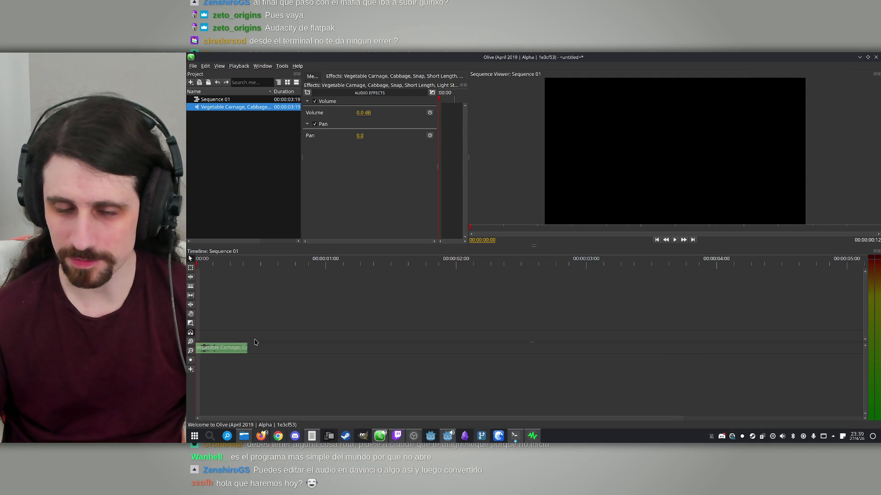
# - Lengthen the cabbage-snap clip a little and preview it from the sequence start
pyautogui.click(265, 324)
pyautogui.press('space')
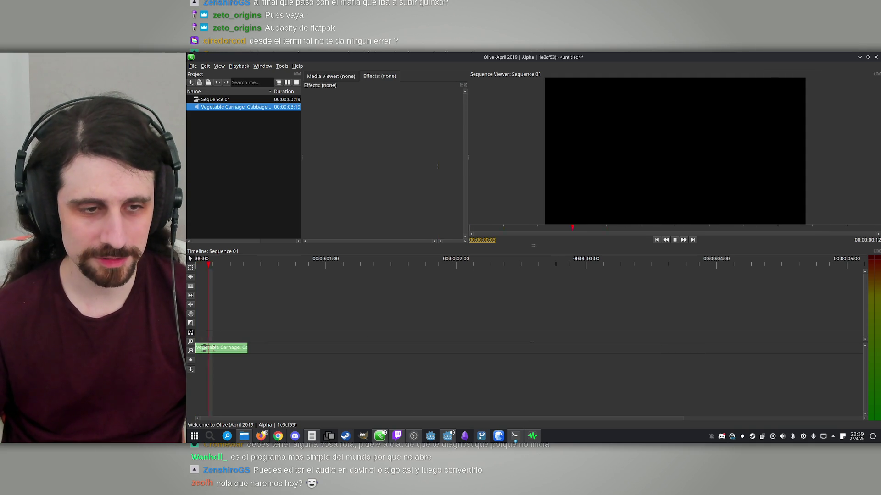
pyautogui.moveTo(247, 348); pyautogui.dragTo(277, 348)
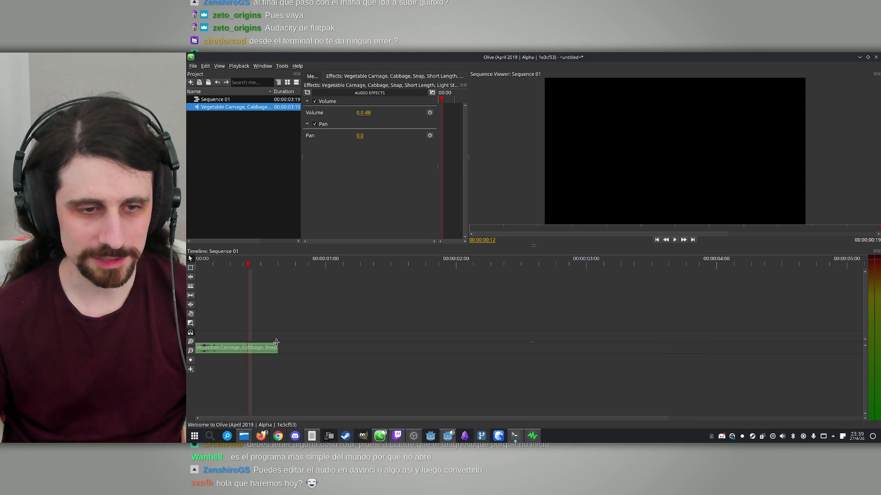
pyautogui.press('Home')
pyautogui.click(260, 290)
pyautogui.press('space')
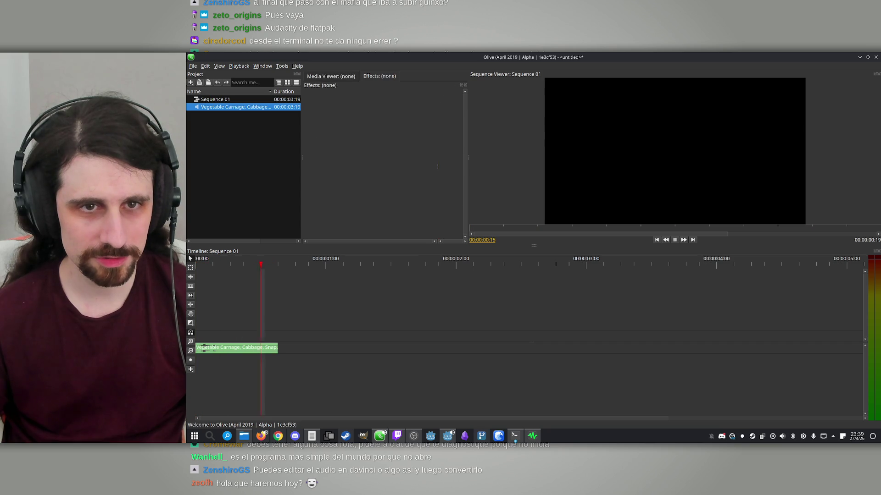
pyautogui.click(257, 265)
pyautogui.press('Home')
pyautogui.press('space')
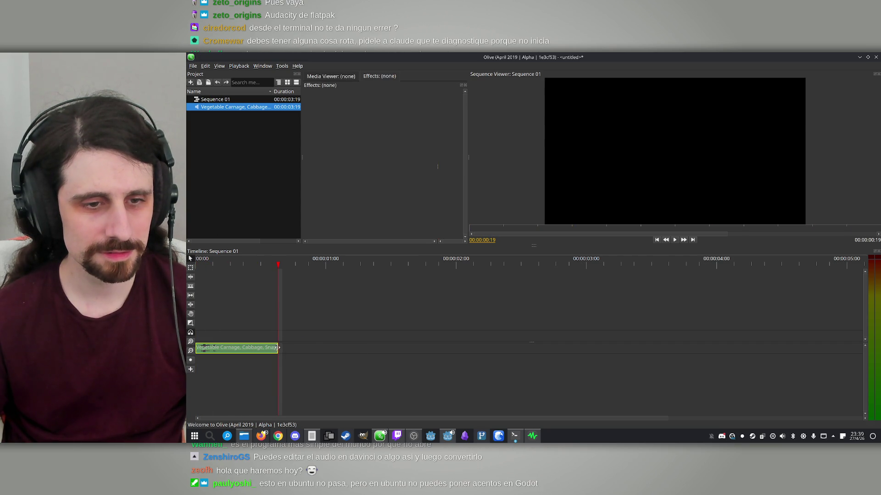
# - Stretch the clip to its full length and play it from the start and one second
pyautogui.moveTo(278, 348); pyautogui.dragTo(308, 348)
pyautogui.press('Home')
pyautogui.press('space')
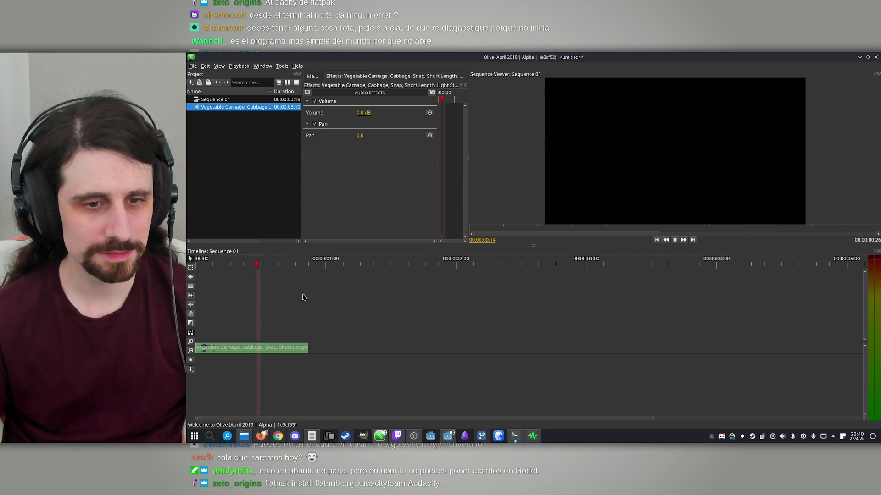
pyautogui.moveTo(790, 364); pyautogui.dragTo(790, 364)
pyautogui.press('space')
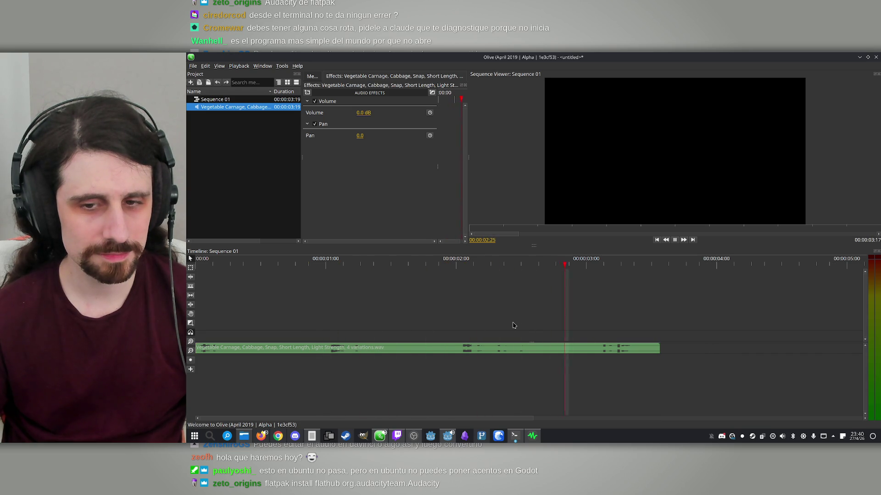
pyautogui.click(314, 261)
pyautogui.press('space')
pyautogui.press('space')
pyautogui.press('Home')
pyautogui.press('space')
pyautogui.press('Home')
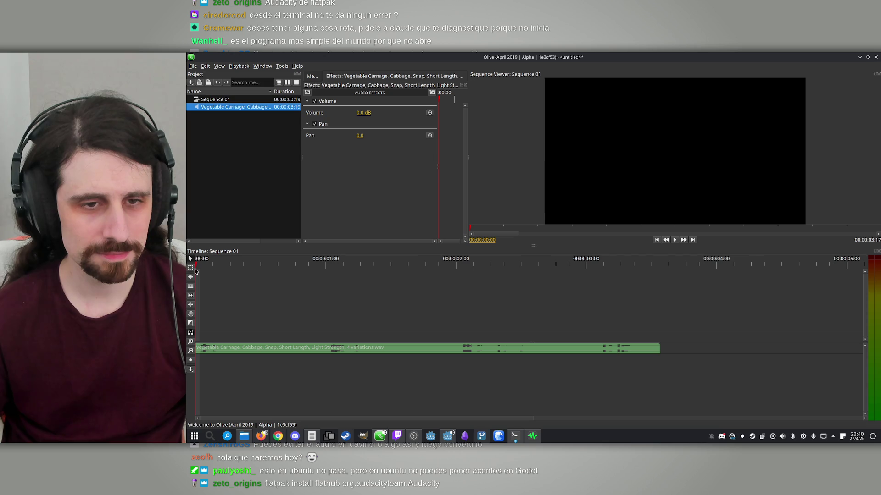
pyautogui.press('space')
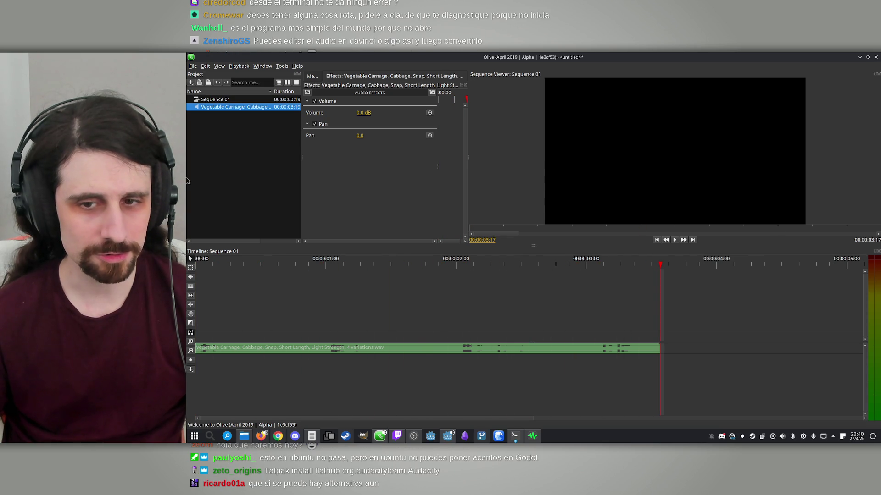
# - Set the playhead to 00:00:02:09 after previewing around the two-second mark
pyautogui.click(452, 265)
pyautogui.press('space')
pyautogui.press('space')
pyautogui.press('space')
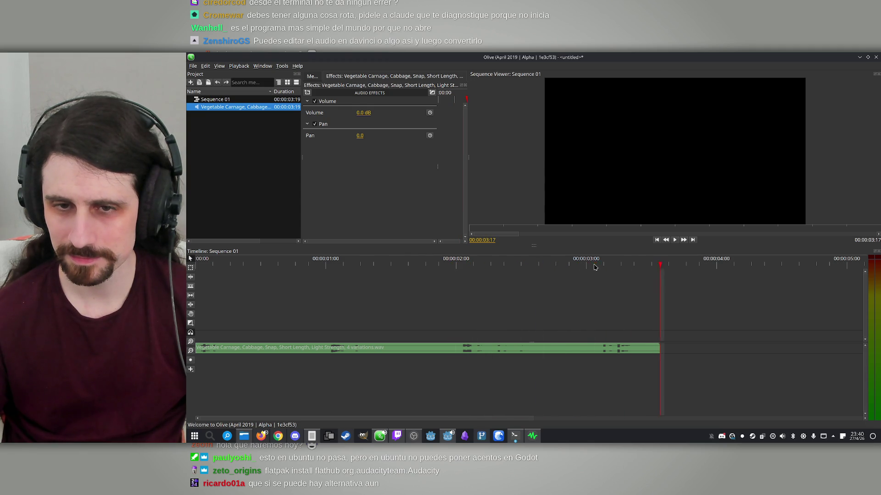
pyautogui.click(453, 265)
pyautogui.click(457, 266)
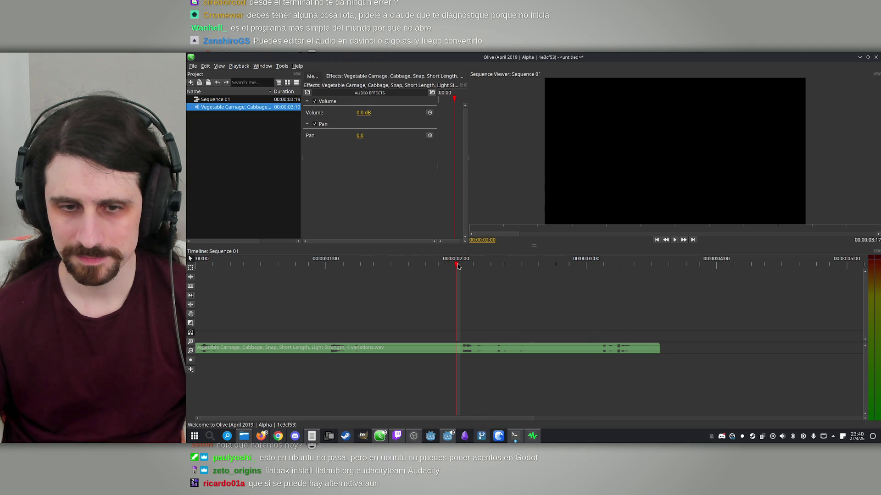
pyautogui.click(500, 266)
pyautogui.moveTo(499, 268); pyautogui.dragTo(495, 267)
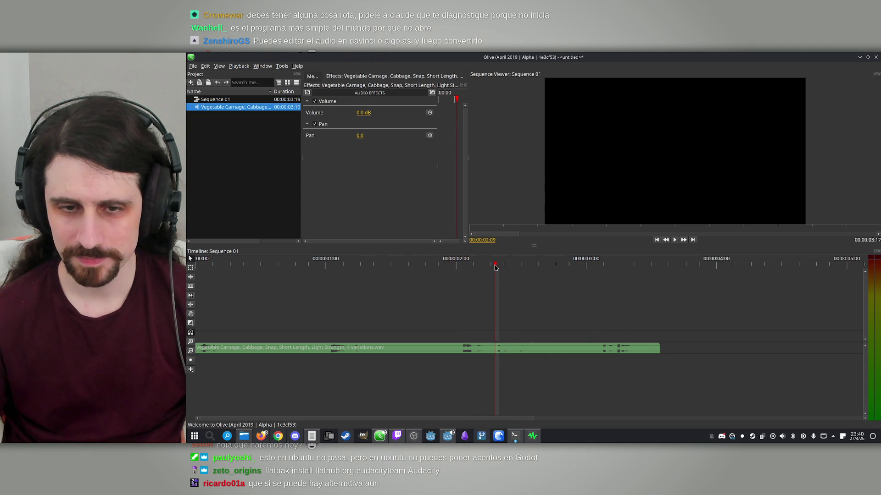
pyautogui.moveTo(734, 349)
pyautogui.mouseDown()
pyautogui.moveTo(592, 351)
pyautogui.moveTo(501, 367)
pyautogui.moveTo(518, 363)
pyautogui.mouseUp()
# - Split the clip at 00:00:02:09, delete the tail, and split again at 00:00:02:01
pyautogui.hotkey('ctrl', 'k')
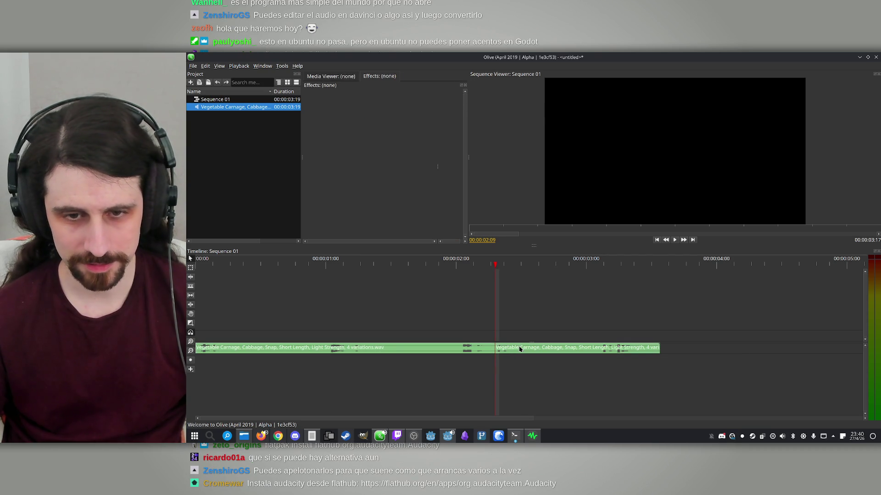
pyautogui.click(519, 346)
pyautogui.press('Delete')
pyautogui.click(462, 265)
pyautogui.hotkey('ctrl', 'k')
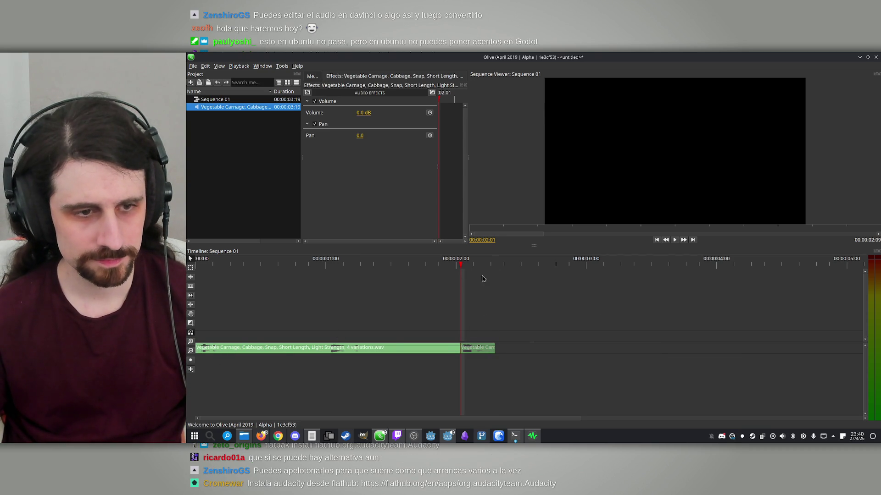
pyautogui.click(492, 268)
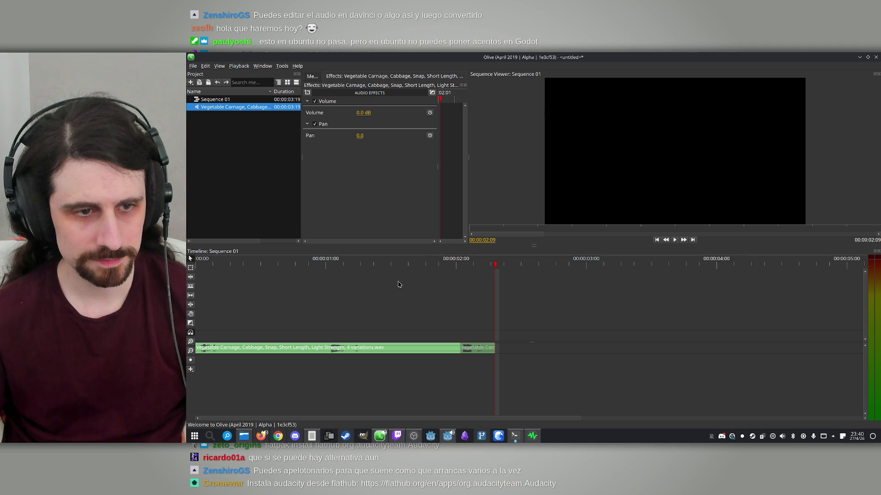
# - Browse the transitions and generated media lists without adding anything
pyautogui.click(193, 324)
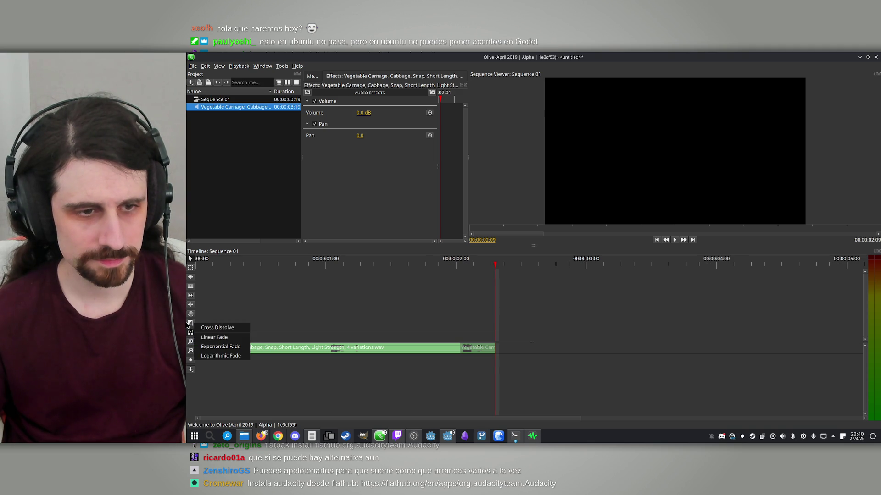
pyautogui.click(188, 368)
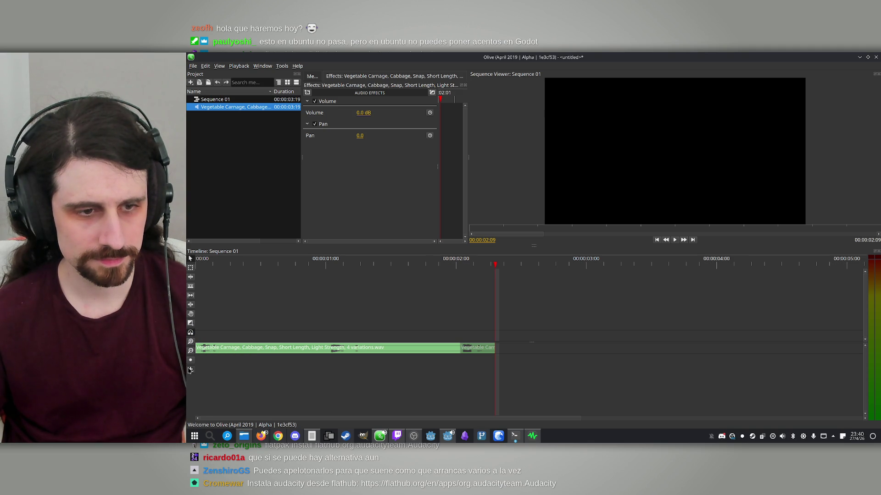
pyautogui.click(191, 370)
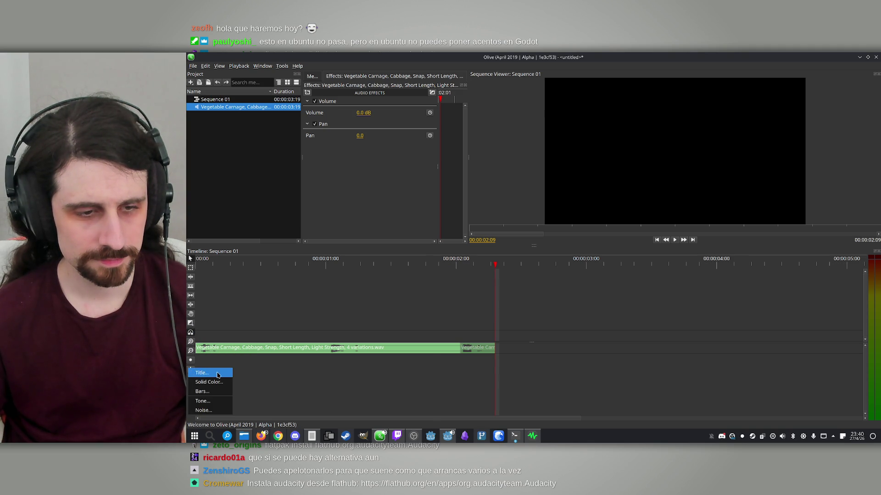
pyautogui.click(193, 435)
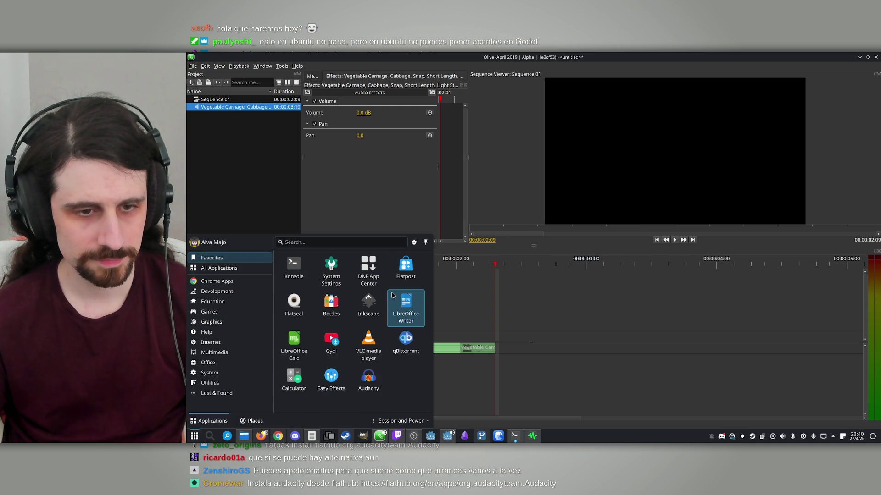
# - Install Audacity from Flathub in Flatpost via an 'audac' search, then clear the search
pyautogui.click(399, 288)
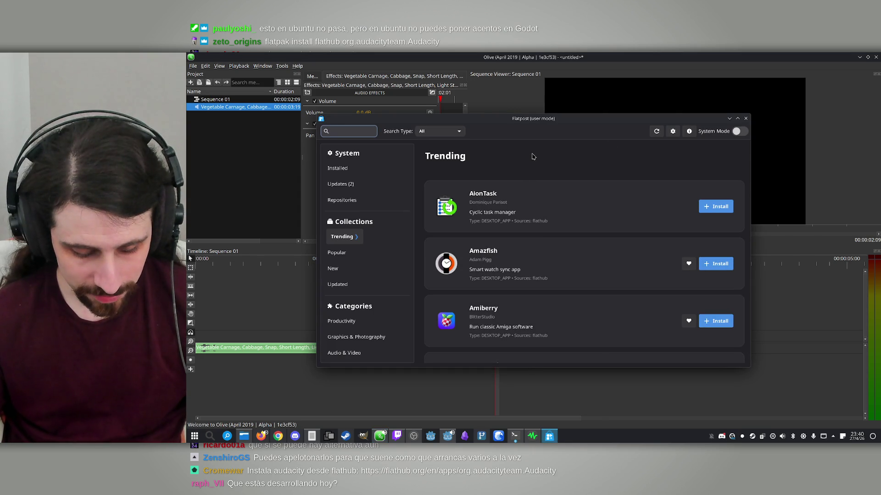
pyautogui.write('audac')
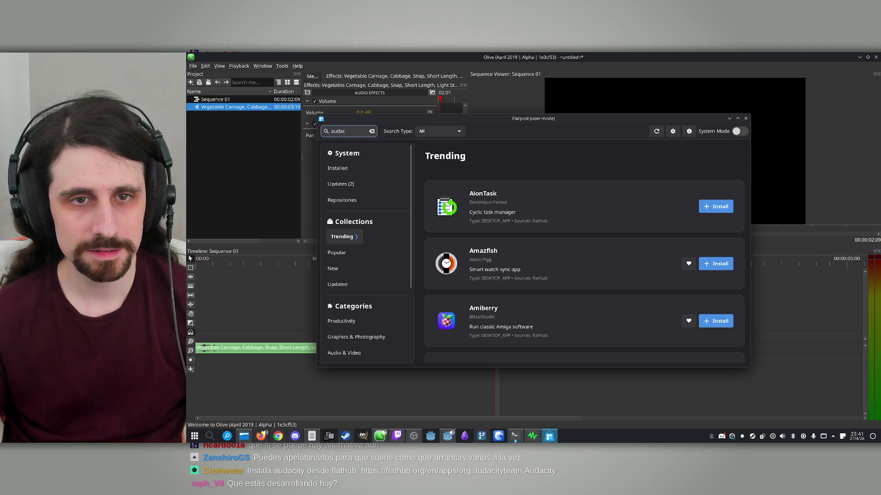
pyautogui.press('Return')
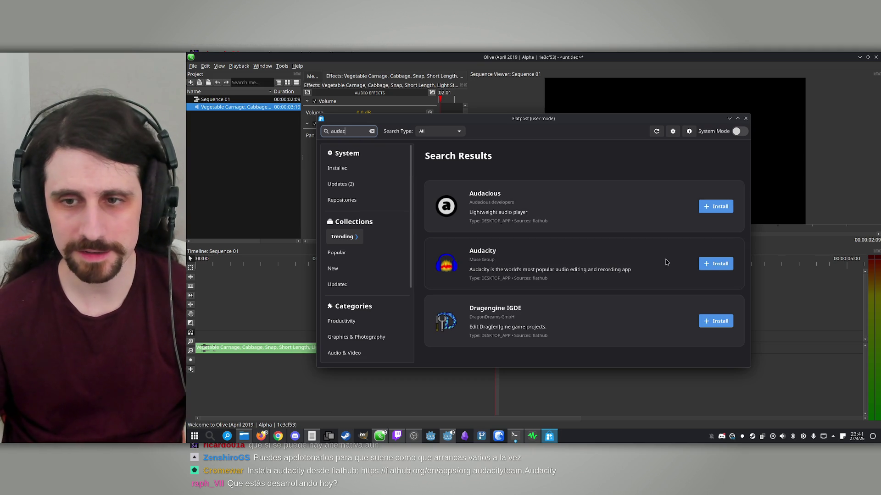
pyautogui.click(718, 267)
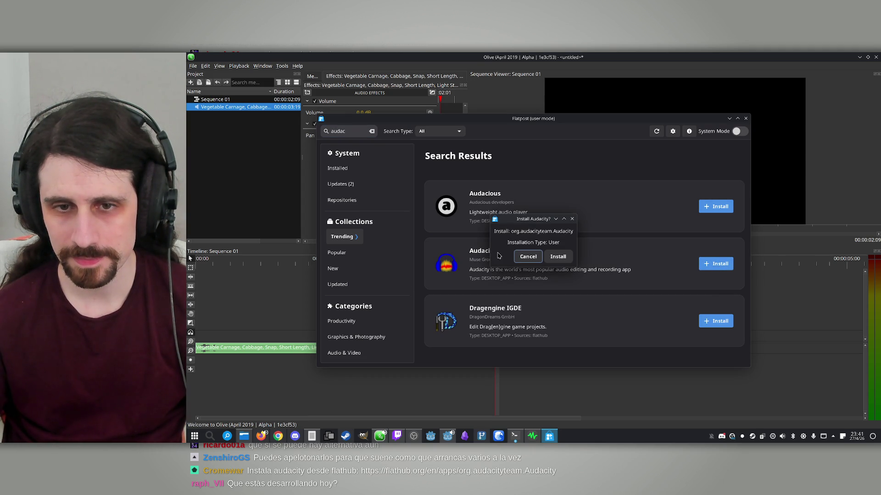
pyautogui.click(562, 258)
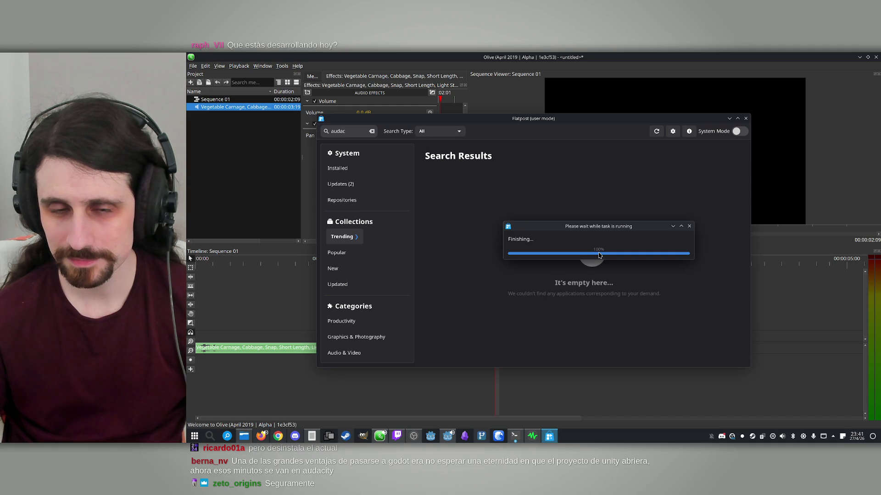
pyautogui.click(371, 132)
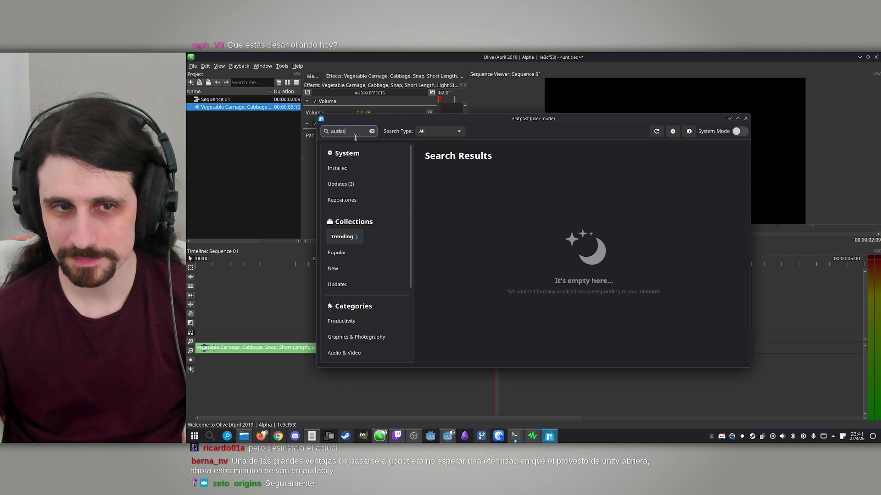
# - Review Audacity's permission settings from the installed apps list, then close them
pyautogui.click(341, 170)
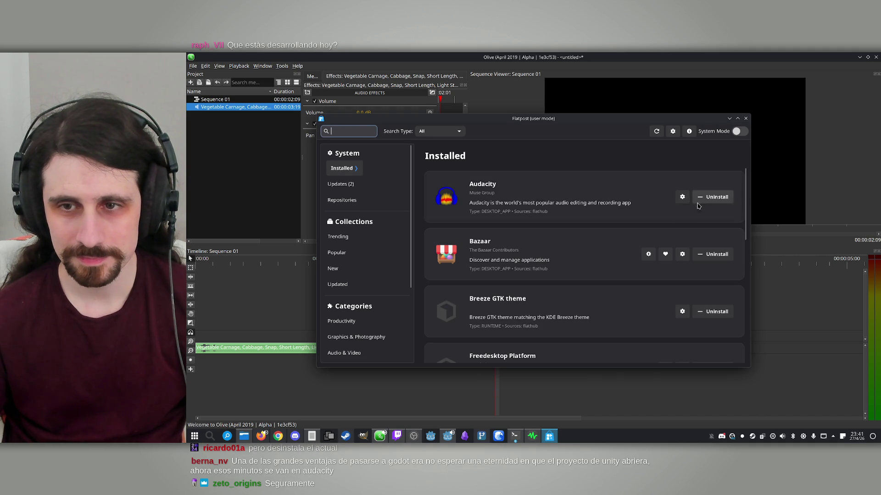
pyautogui.click(682, 196)
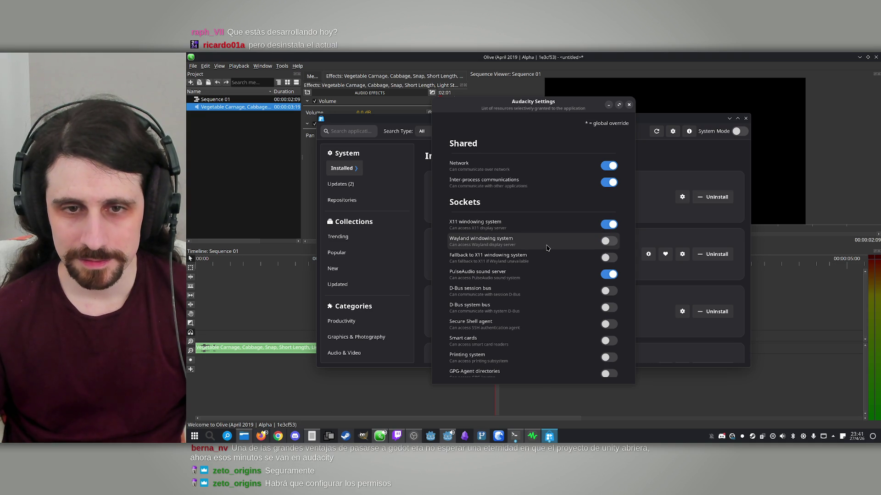
pyautogui.scroll(-1, 542, 252)
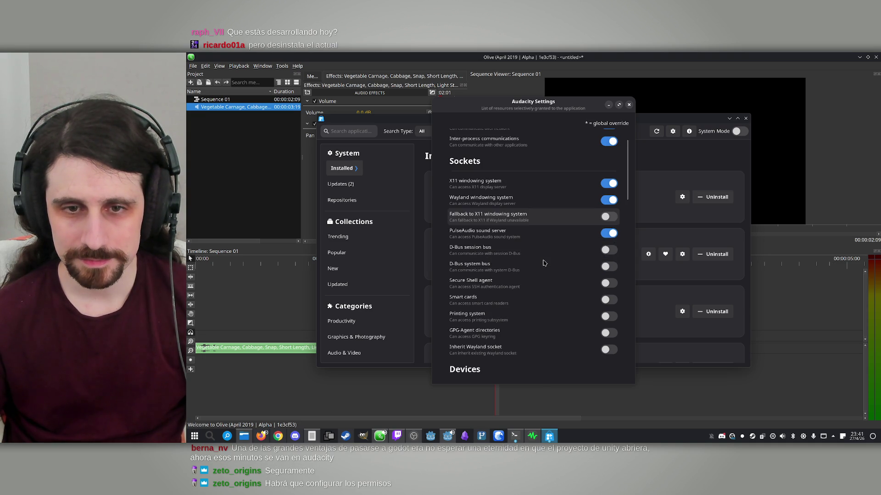
pyautogui.scroll(-1, 540, 234)
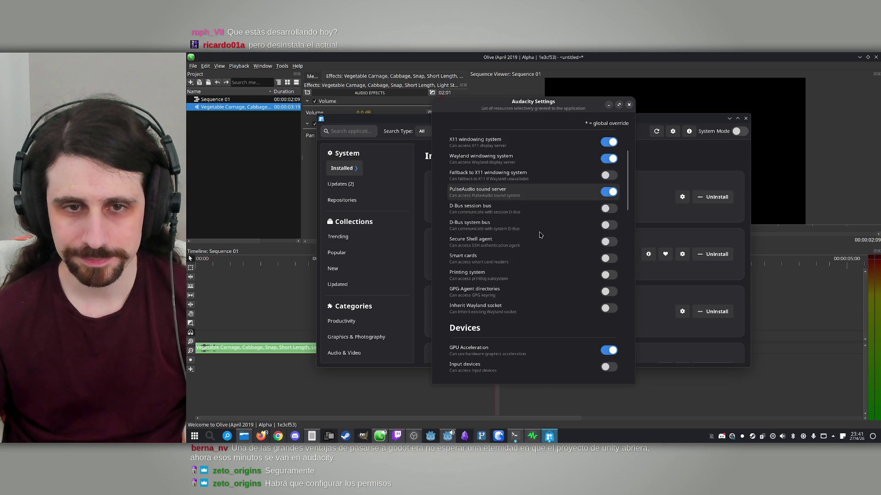
pyautogui.scroll(-2, 532, 266)
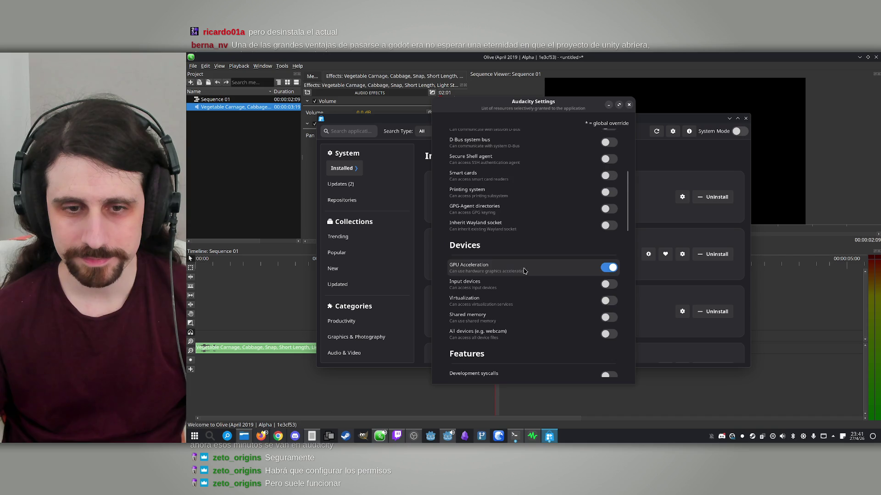
pyautogui.scroll(-2, 524, 271)
pyautogui.scroll(-2, 532, 289)
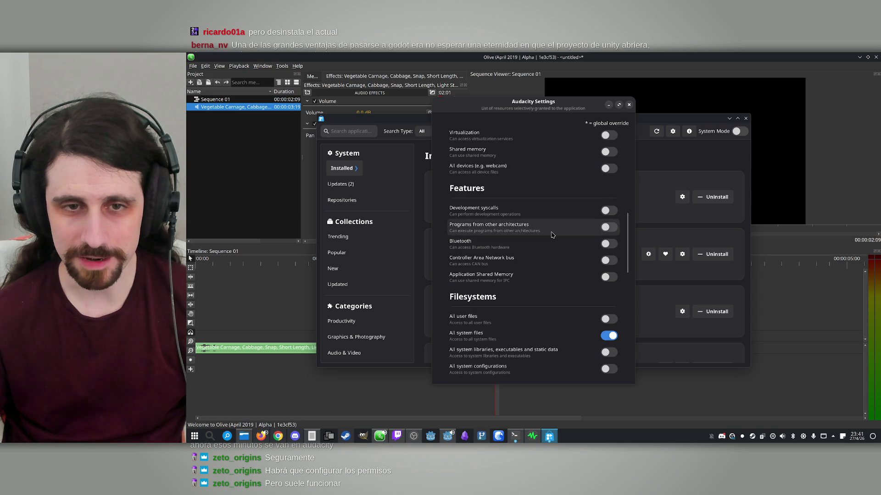
pyautogui.scroll(-1, 546, 243)
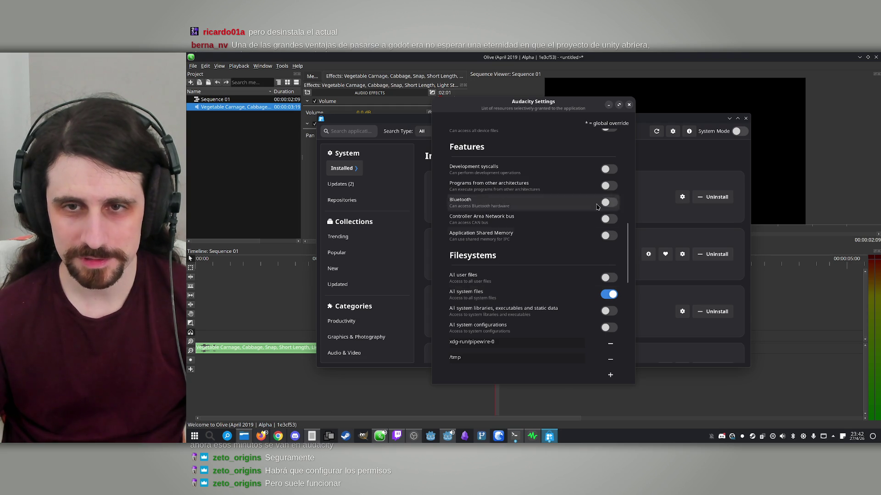
pyautogui.click(629, 104)
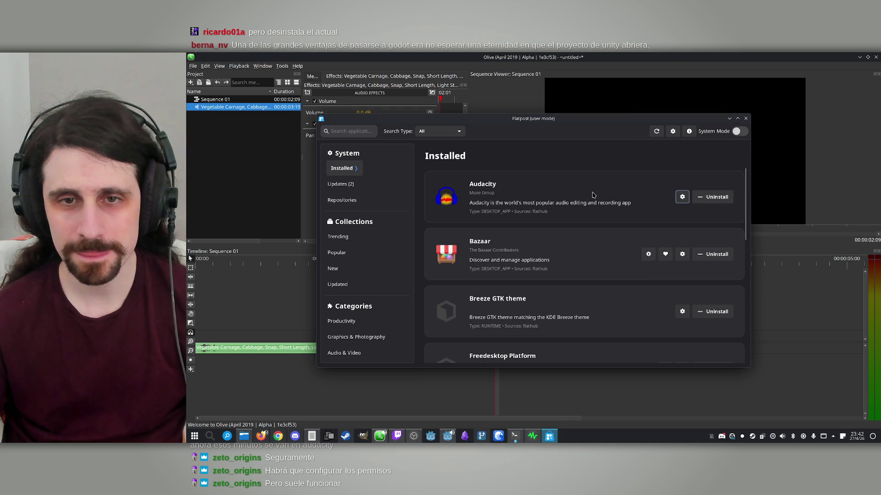
# - Open the Audacity details page, then open a terminal window
pyautogui.click(578, 196)
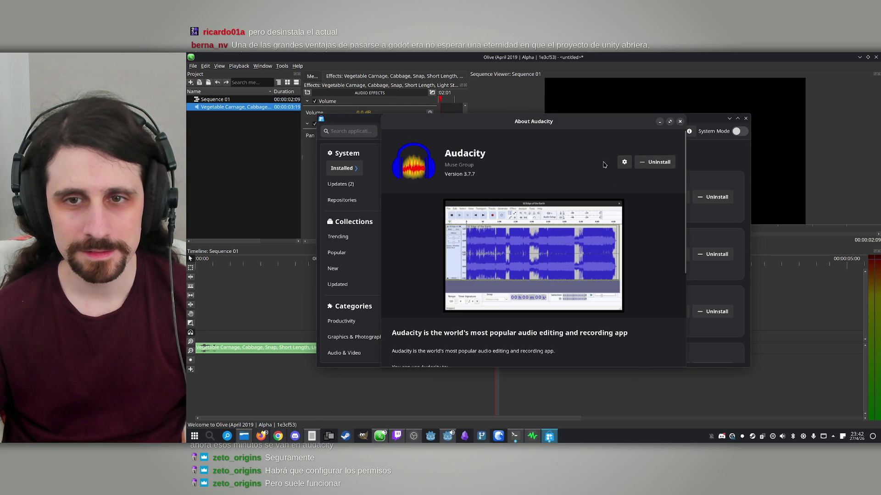
pyautogui.click(194, 436)
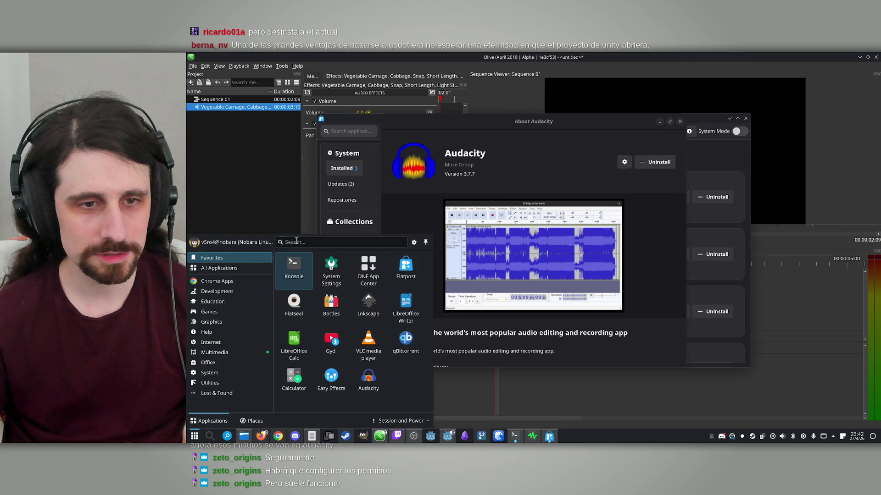
pyautogui.write('a')
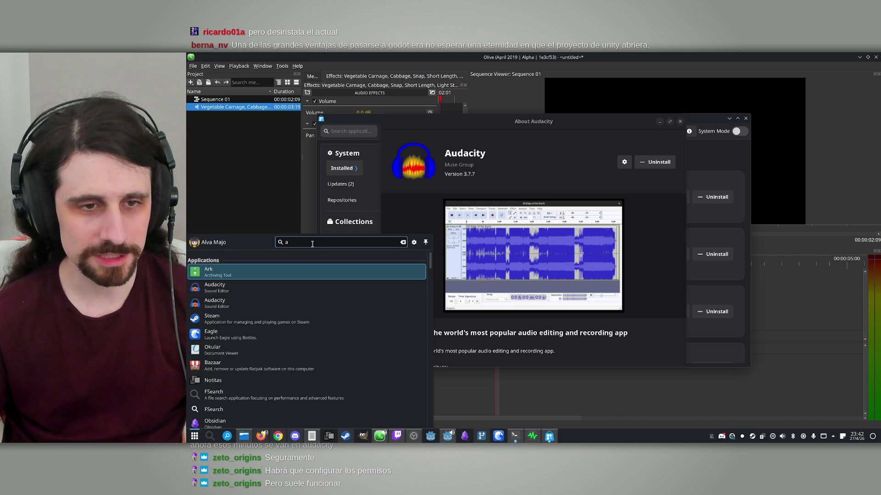
pyautogui.press('Escape')
pyautogui.press('super')
pyautogui.click(294, 265)
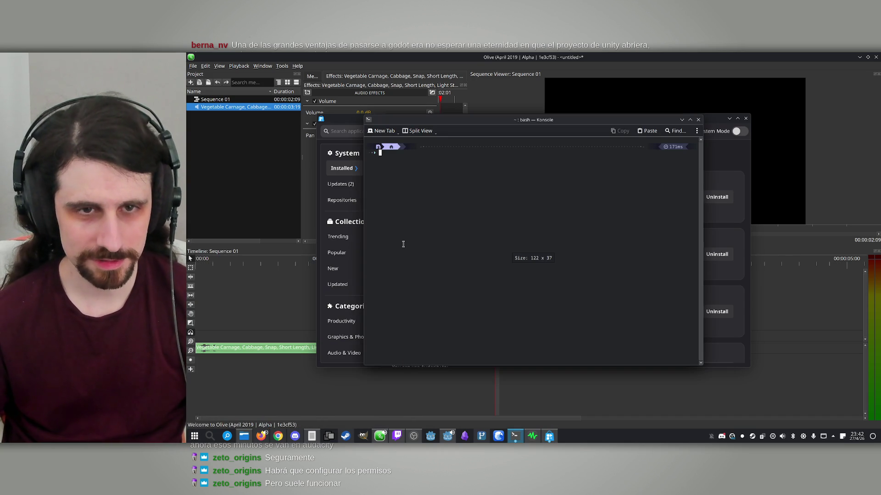
# - Remove the system audacity package and four dependencies with sudo dnf remove audacity, then close Konsole
pyautogui.write('sudo')
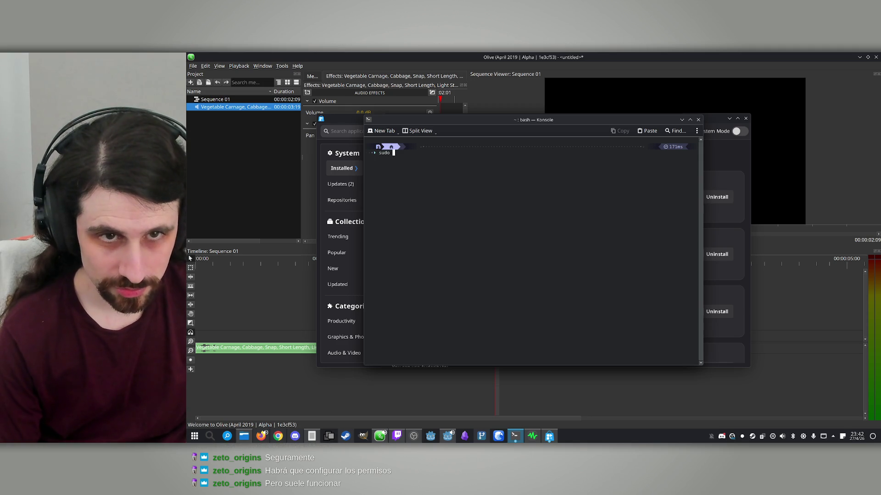
pyautogui.write('dnf rem')
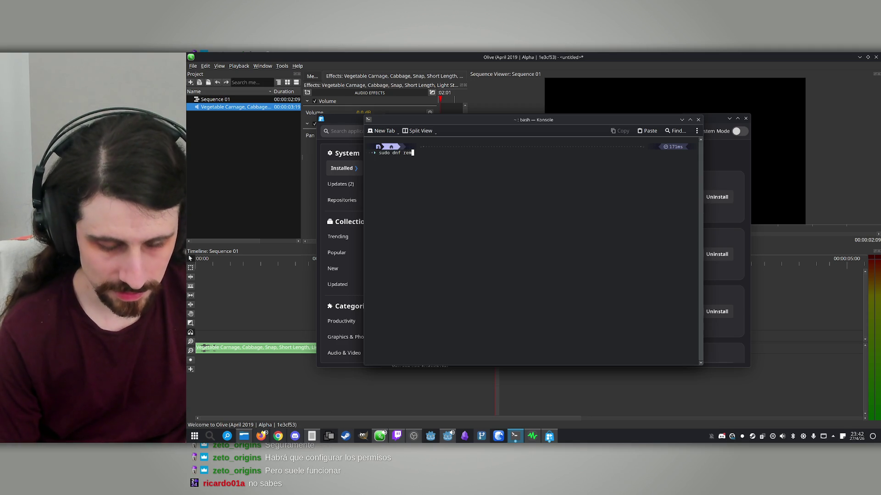
pyautogui.write('ove audaxci')
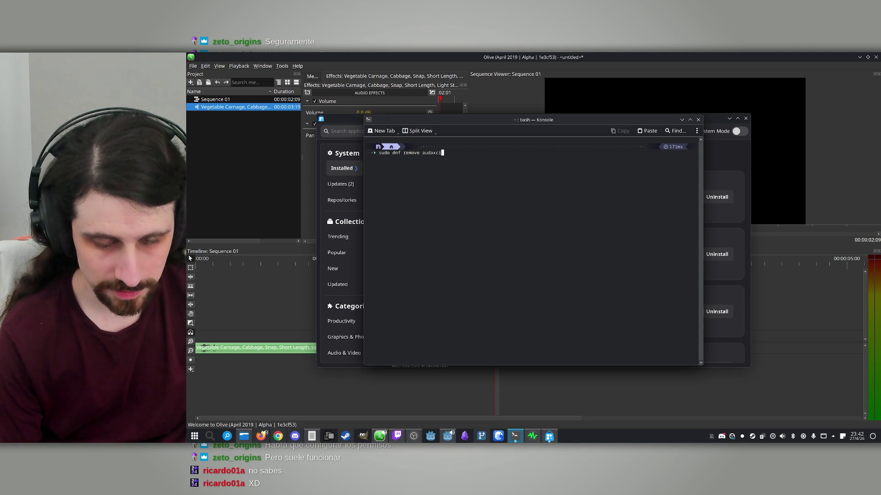
pyautogui.press('BackSpace')
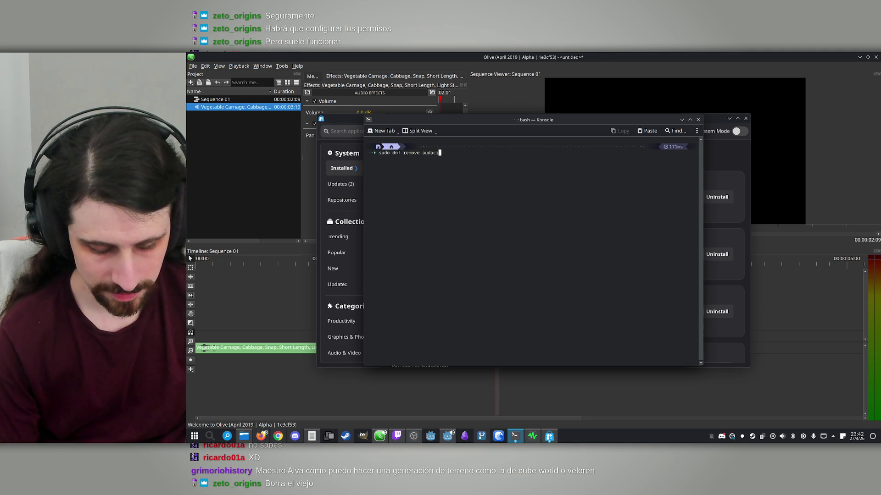
pyautogui.press('Return')
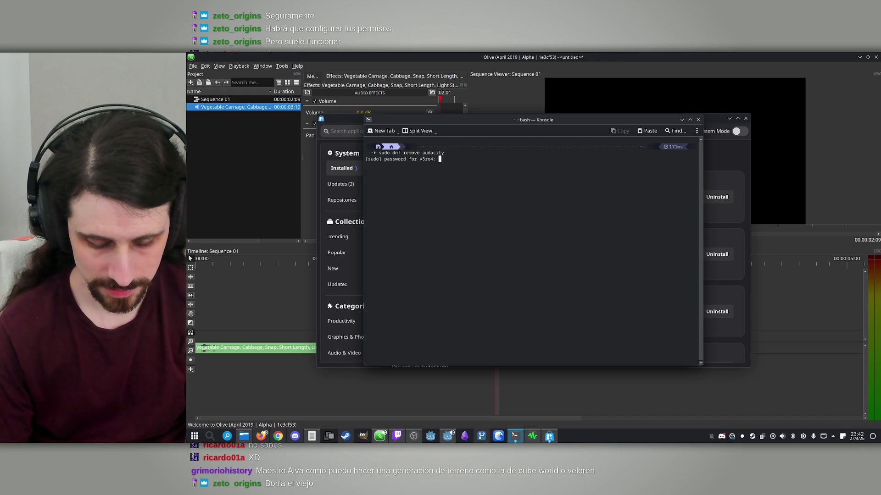
pyautogui.press('Return')
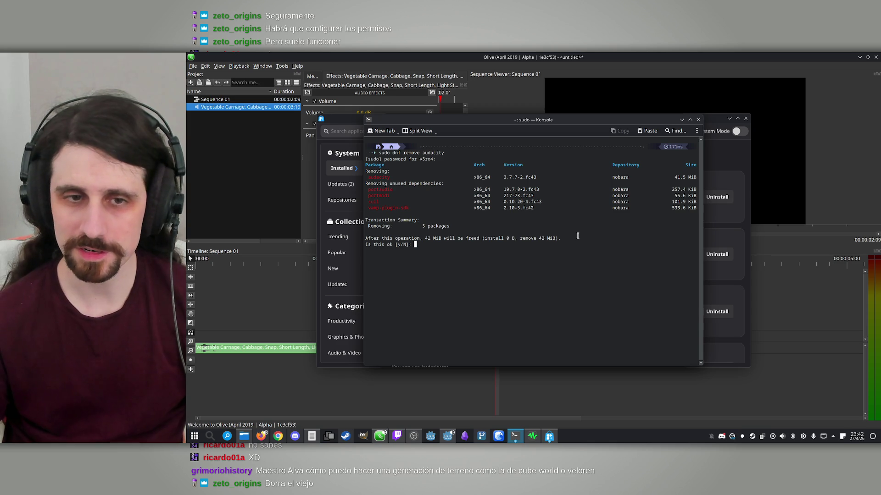
pyautogui.write('y')
pyautogui.press('Return')
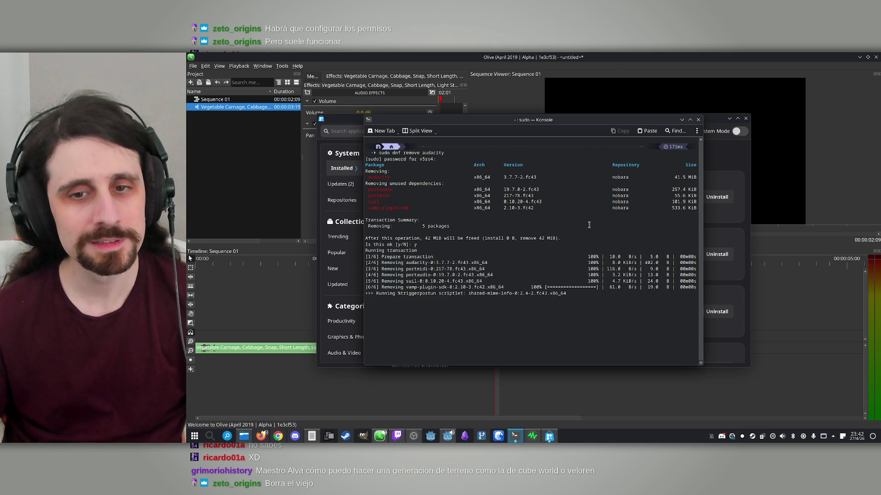
pyautogui.click(698, 120)
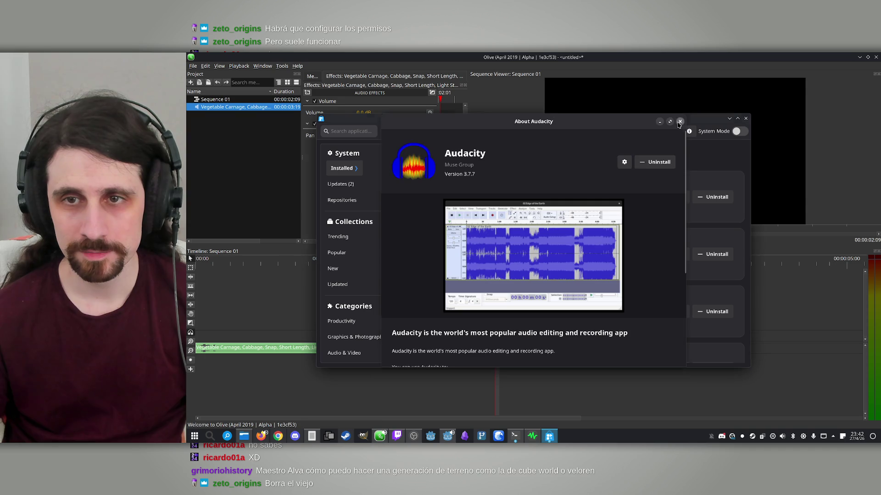
# - Close the Audacity details page and launch Audacity from an 'auda' launcher search
pyautogui.click(680, 122)
pyautogui.click(194, 436)
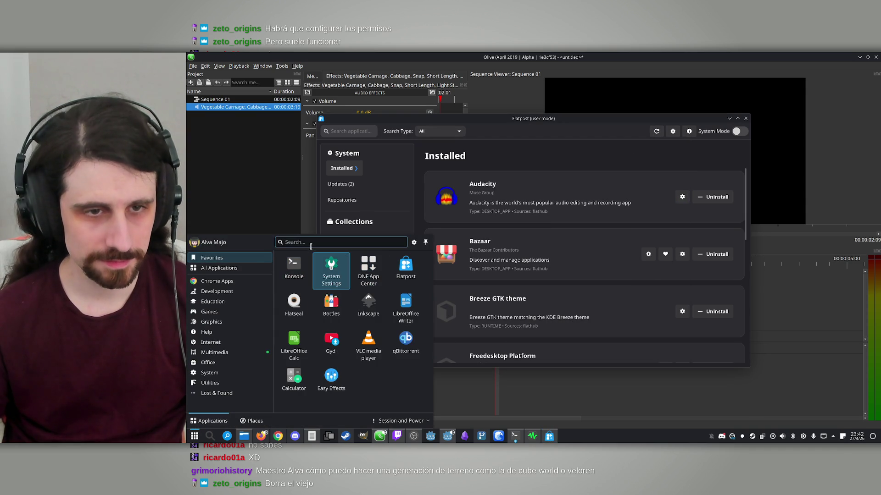
pyautogui.write('auda')
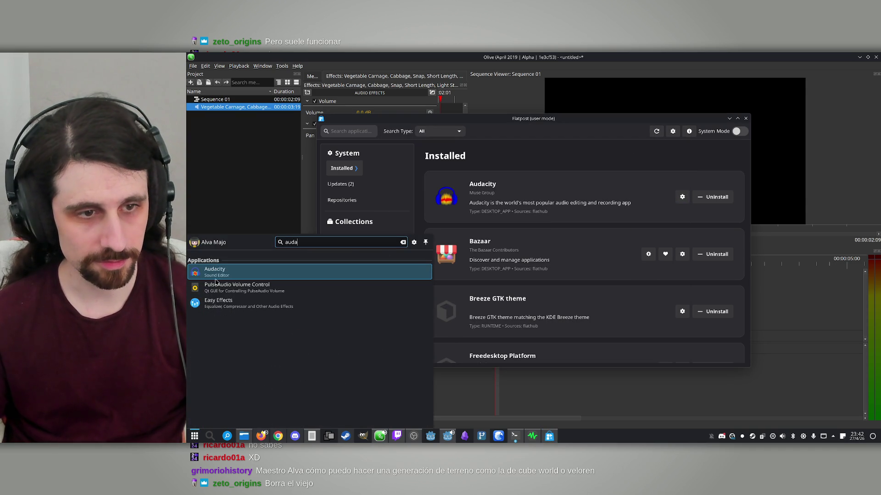
pyautogui.rightClick(216, 271)
pyautogui.click(223, 274)
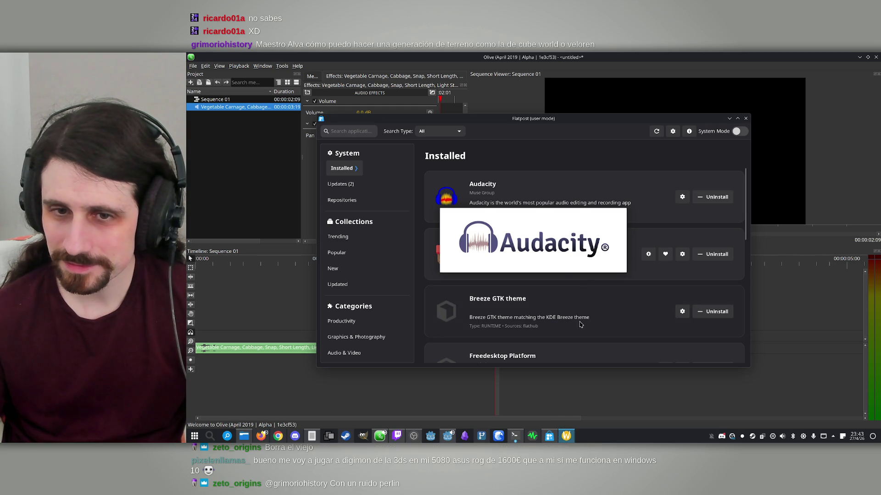
pyautogui.rightClick(569, 440)
pyautogui.click(587, 430)
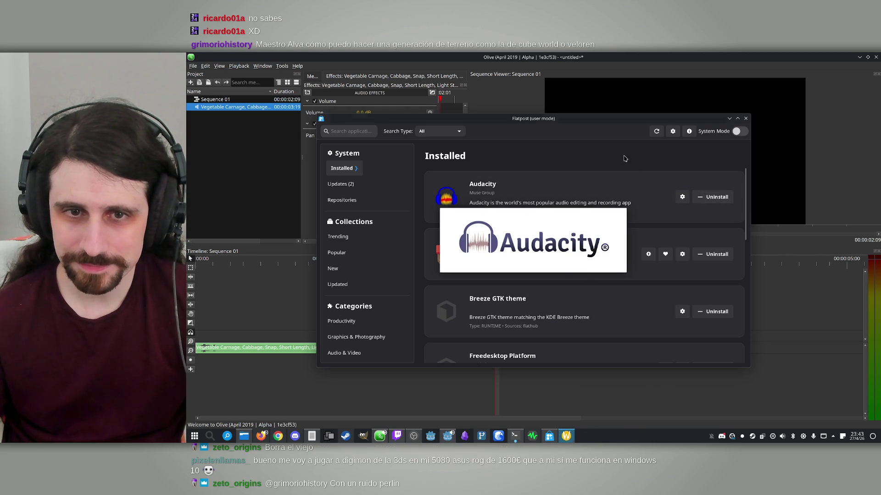
# - Terminate the unresponsive Audacity process from its Flatpost settings
pyautogui.click(681, 196)
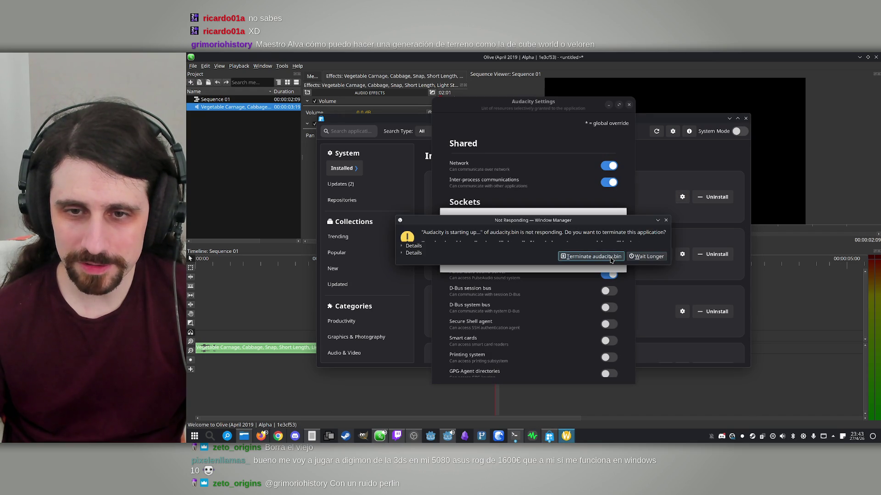
pyautogui.click(611, 260)
pyautogui.click(628, 104)
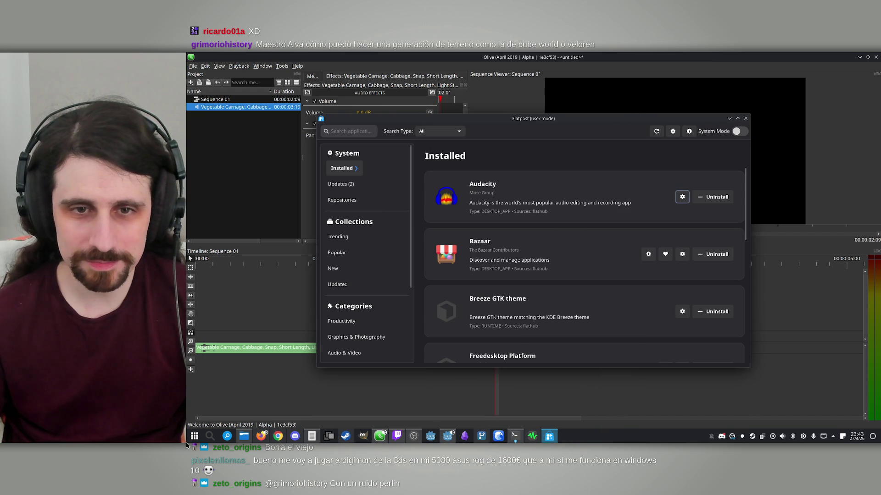
# - Relaunch Audacity, then move Flatpost aside and bring Olive forward
pyautogui.press('super')
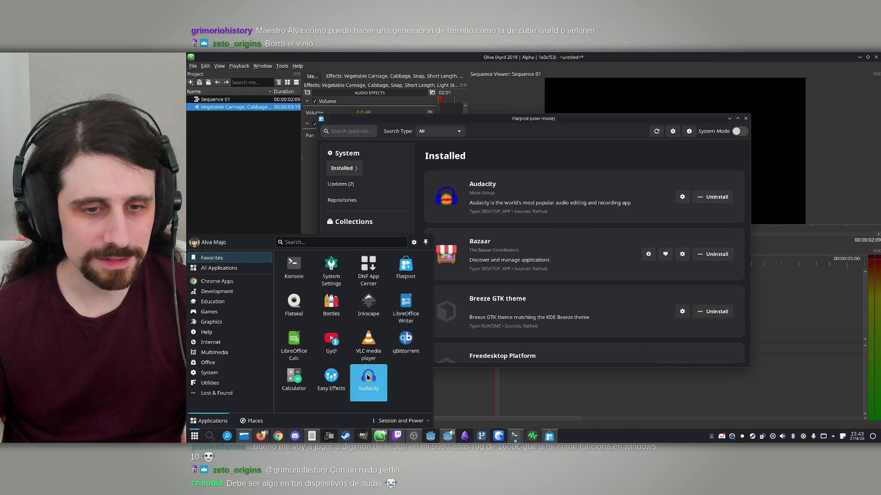
pyautogui.click(366, 383)
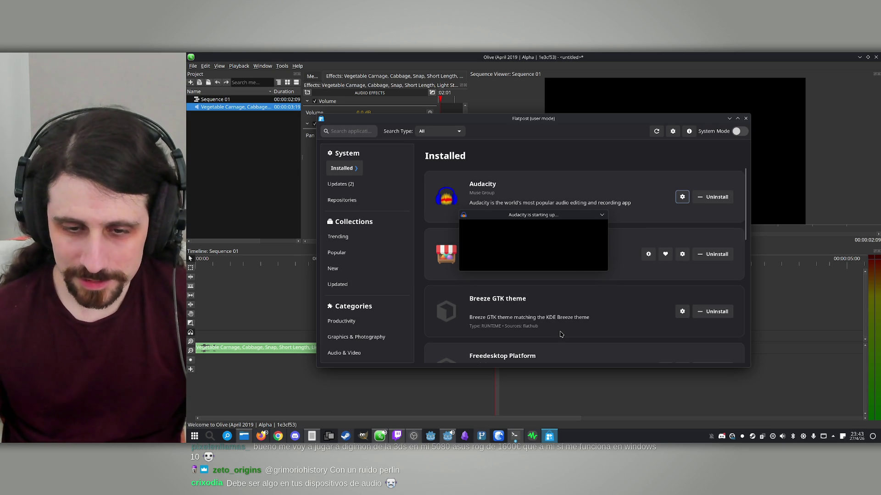
pyautogui.click(644, 255)
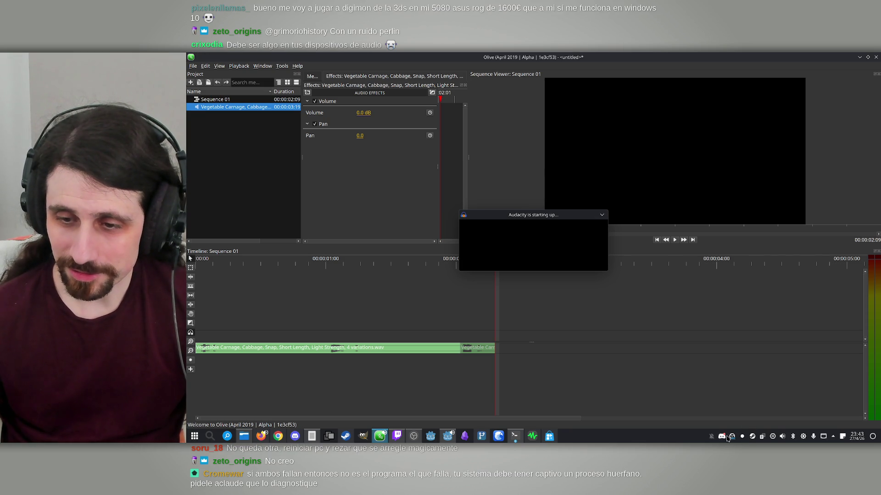
pyautogui.click(602, 215)
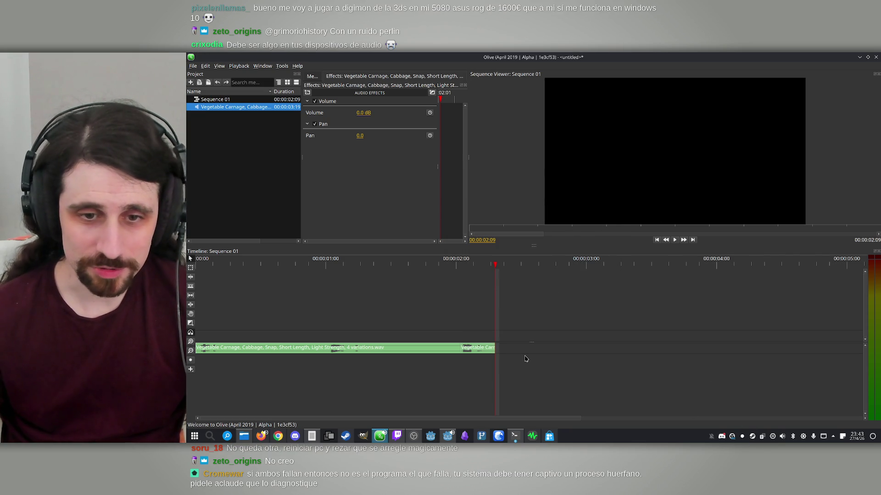
# - Add a Linear Fade to the end of the cabbage-snap clip and play it back
pyautogui.click(527, 357)
pyautogui.click(461, 263)
pyautogui.scroll(3, 504, 358)
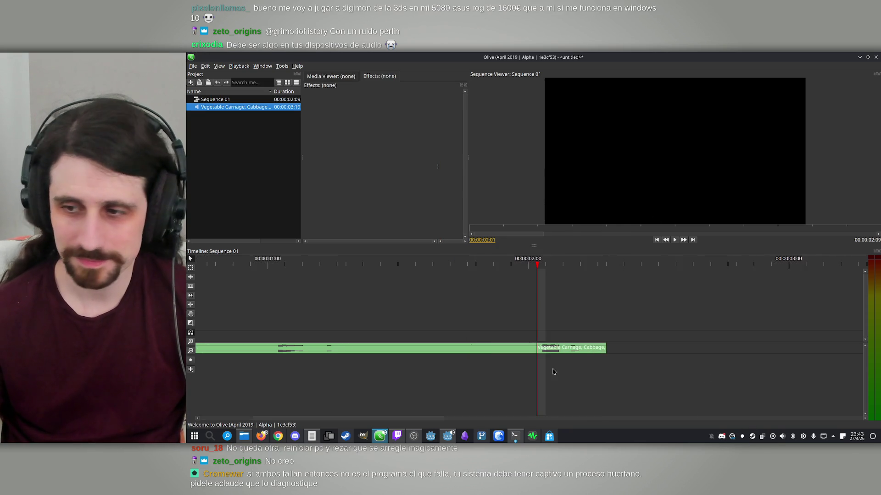
pyautogui.scroll(2, 592, 359)
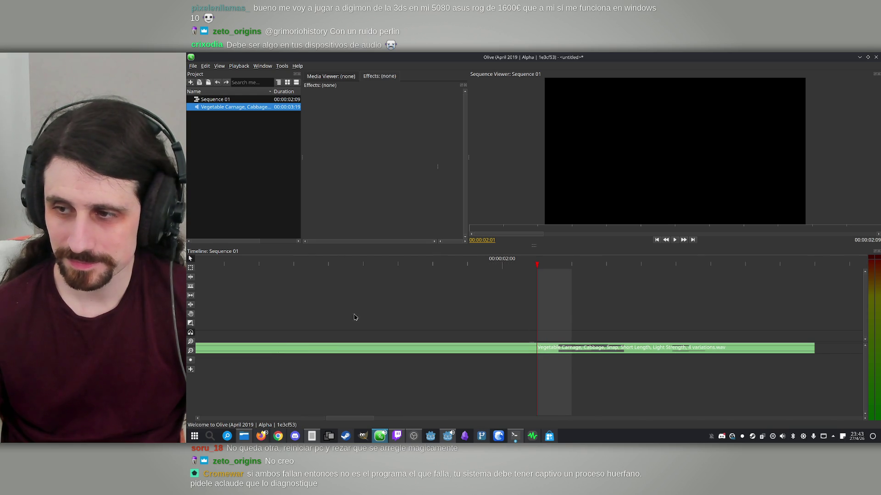
pyautogui.click(191, 369)
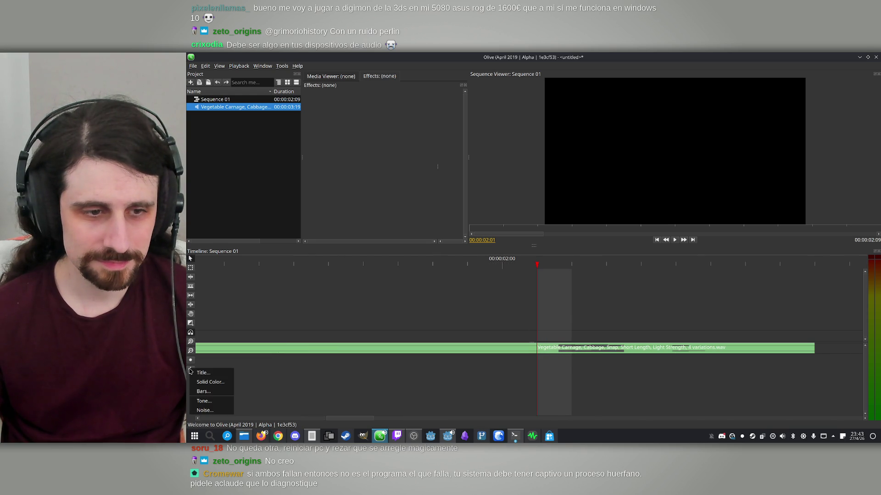
pyautogui.click(190, 323)
pyautogui.click(191, 324)
pyautogui.click(243, 335)
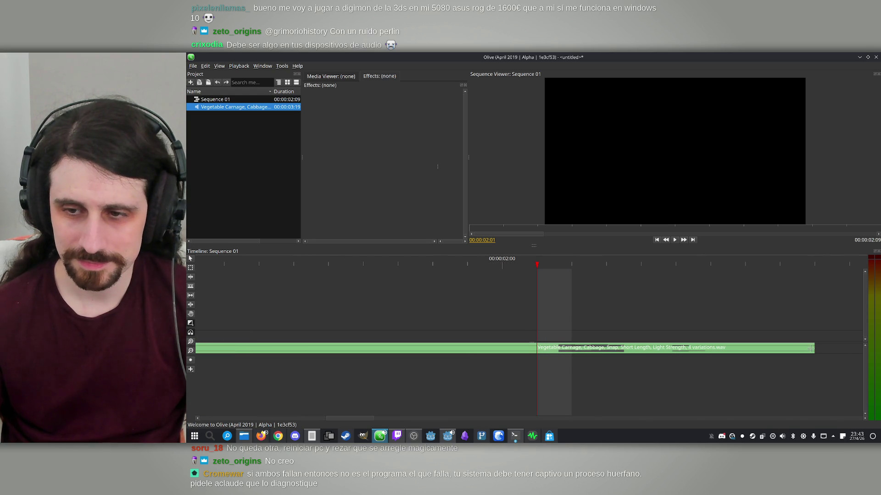
pyautogui.hscroll(1, 811, 349)
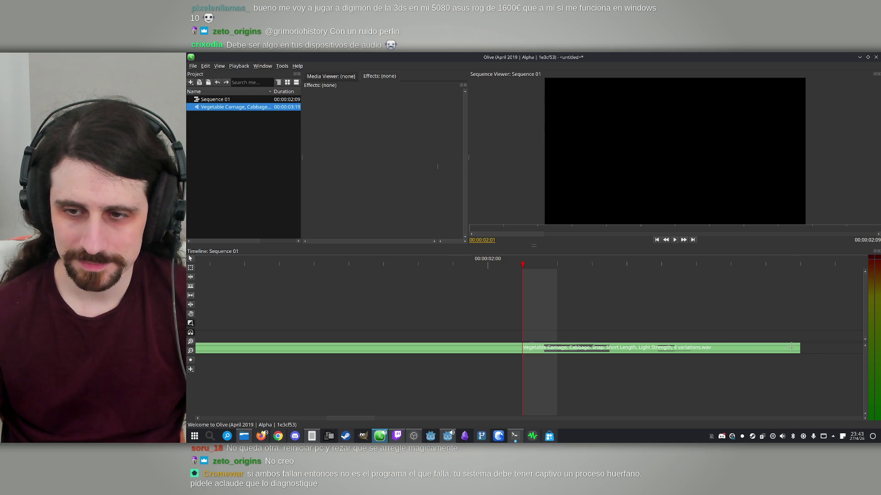
pyautogui.moveTo(775, 349)
pyautogui.mouseDown()
pyautogui.moveTo(672, 347)
pyautogui.moveTo(688, 336)
pyautogui.mouseUp()
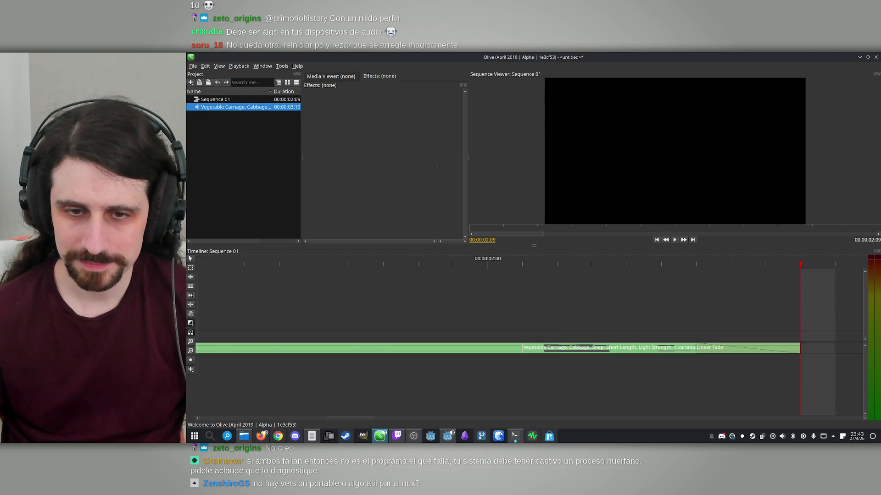
pyautogui.press('space')
# - Ripple-delete the long main clip and replay the trimmed sequence from the start
pyautogui.scroll(-5, 308, 313)
pyautogui.click(271, 347)
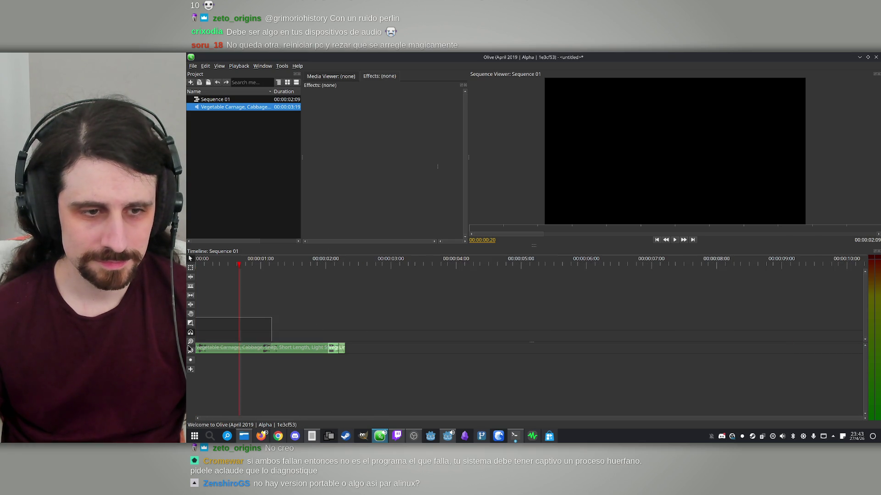
pyautogui.hotkey('shift', 'Delete')
pyautogui.press('space')
pyautogui.moveTo(220, 262); pyautogui.dragTo(187, 264)
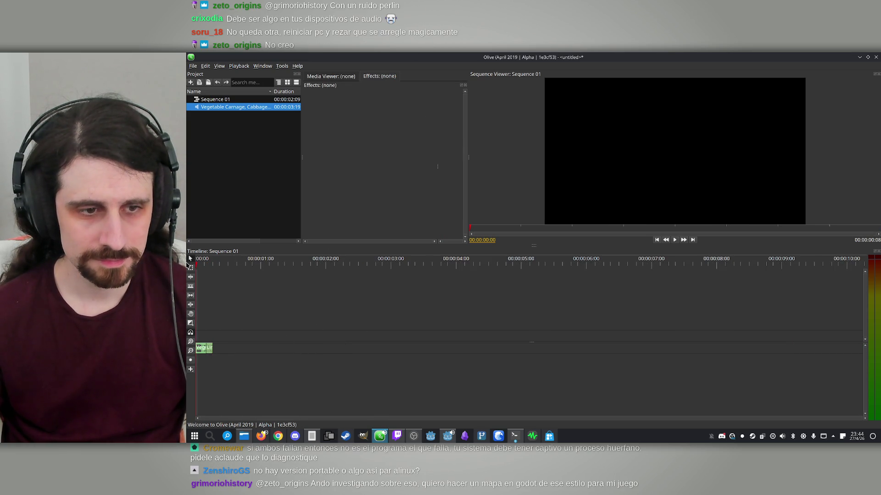
pyautogui.press('space')
pyautogui.click(196, 262)
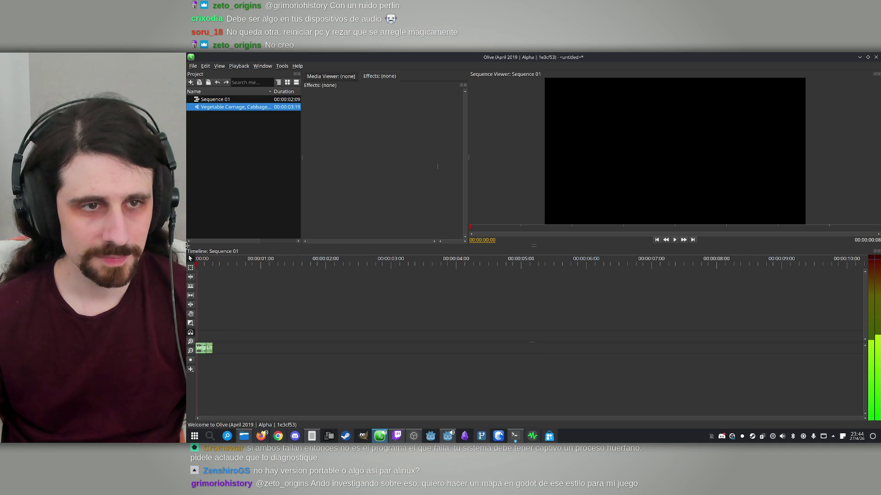
pyautogui.click(193, 65)
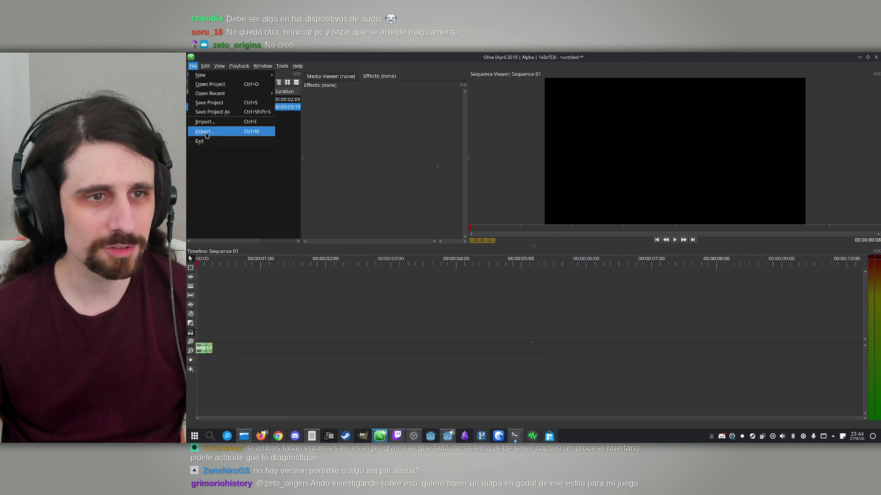
# - Start a sequence export with video unchecked and the audio codec set to libmp3lame MP3
pyautogui.click(205, 131)
pyautogui.click(443, 168)
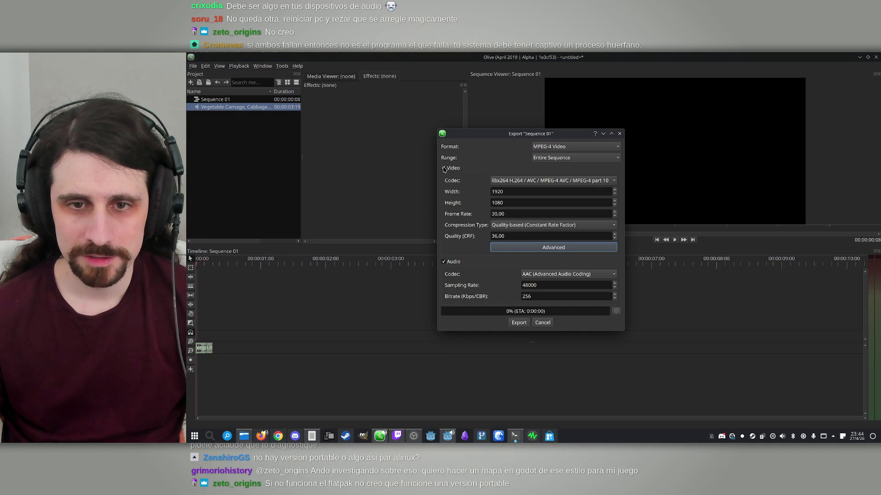
pyautogui.click(567, 274)
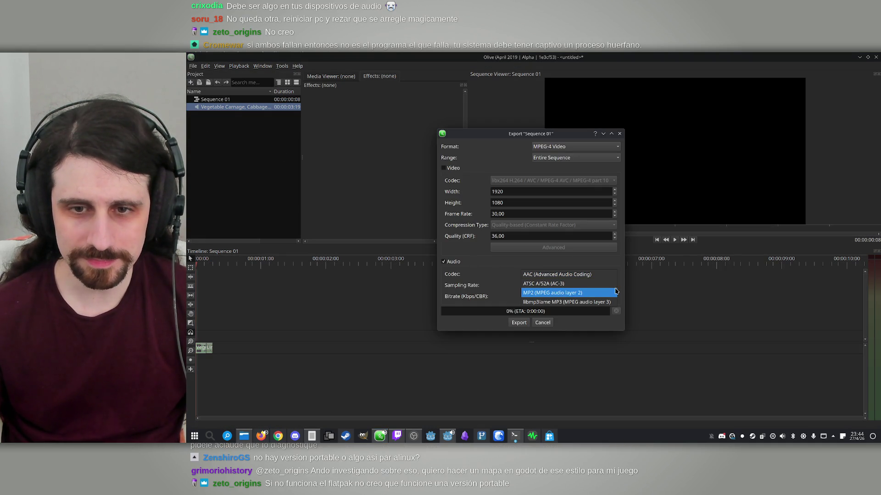
pyautogui.click(597, 304)
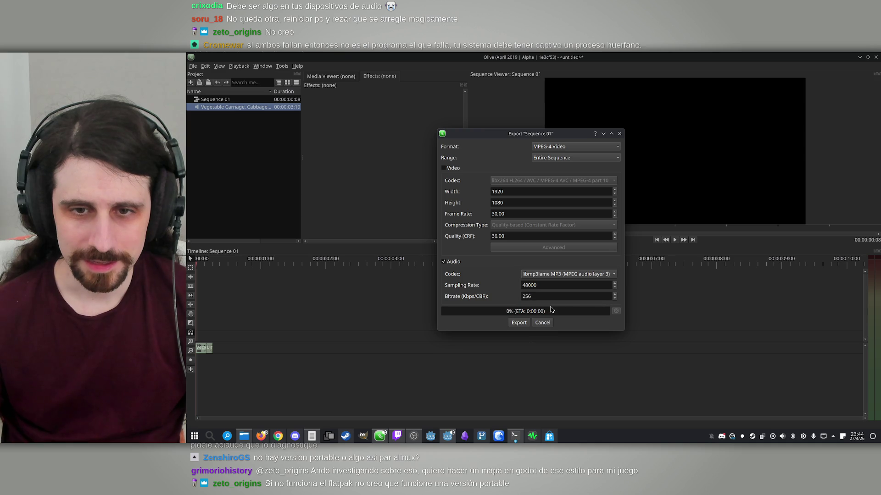
# - Name the export file with the sfx folder path, the Vegetable Carnage sound name and '_EDIT'
pyautogui.click(518, 323)
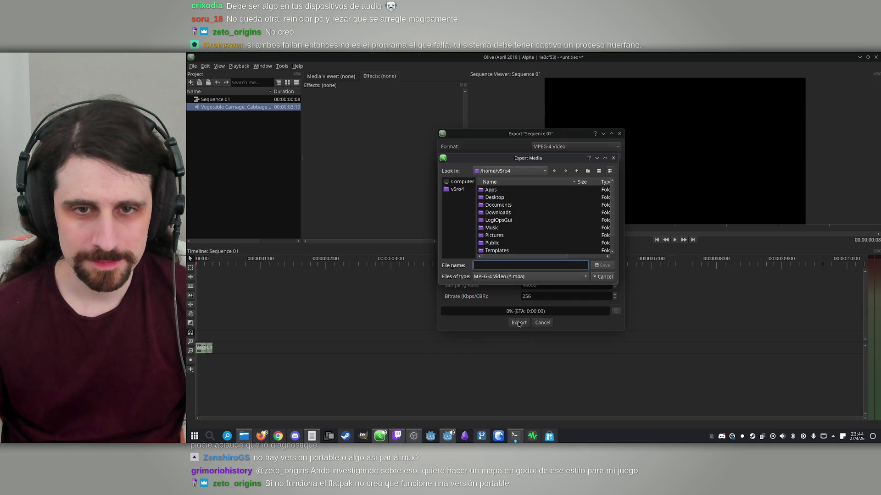
pyautogui.click(244, 438)
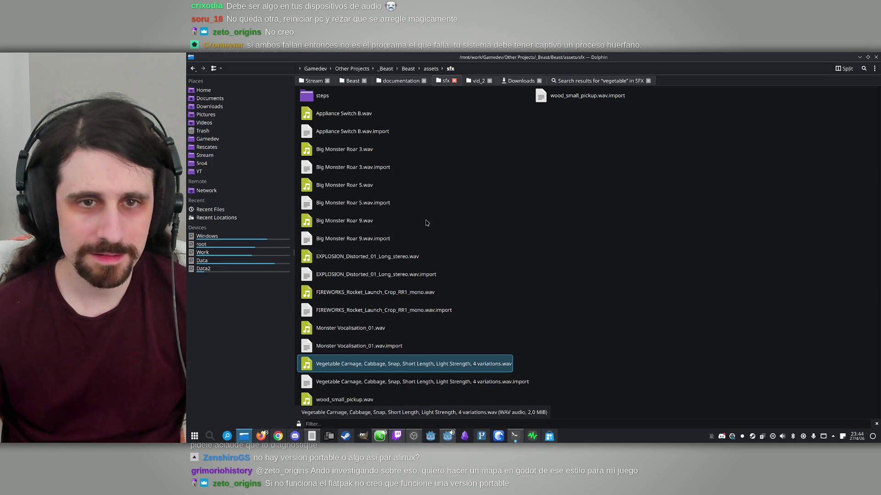
pyautogui.click(514, 66)
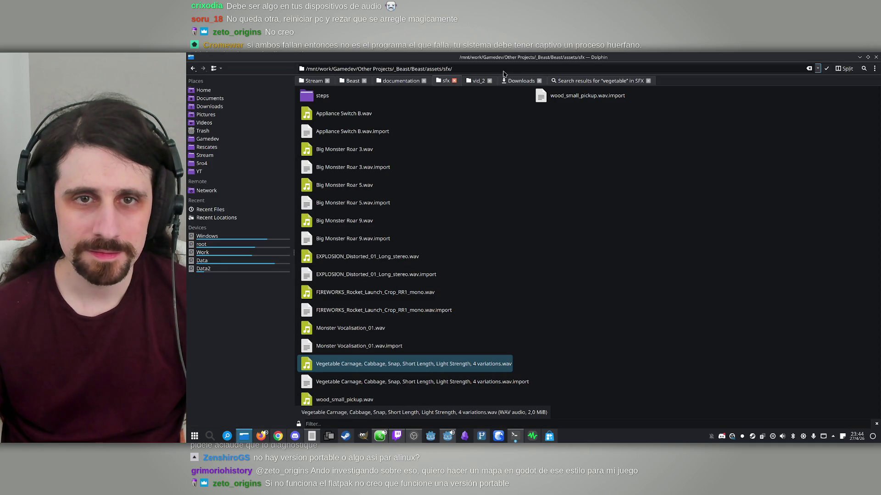
pyautogui.hotkey('ctrl', 'a')
pyautogui.hotkey('ctrl', 'c')
pyautogui.click(244, 436)
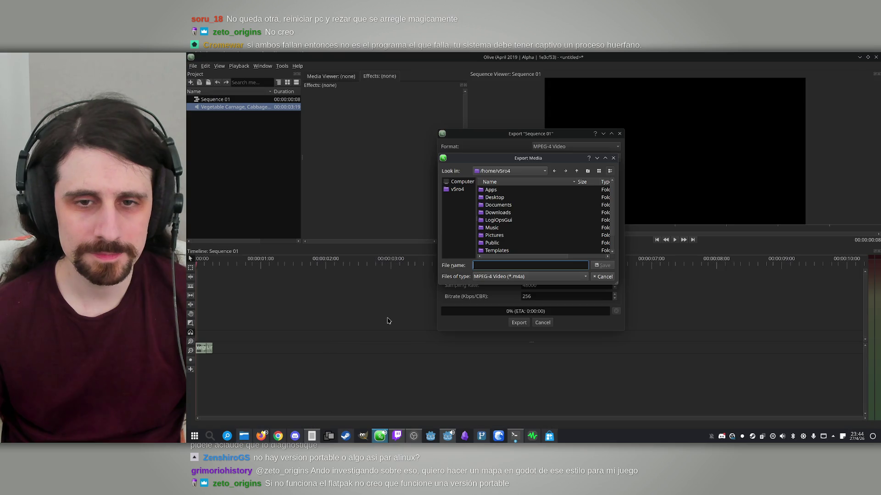
pyautogui.hotkey('ctrl', 'v')
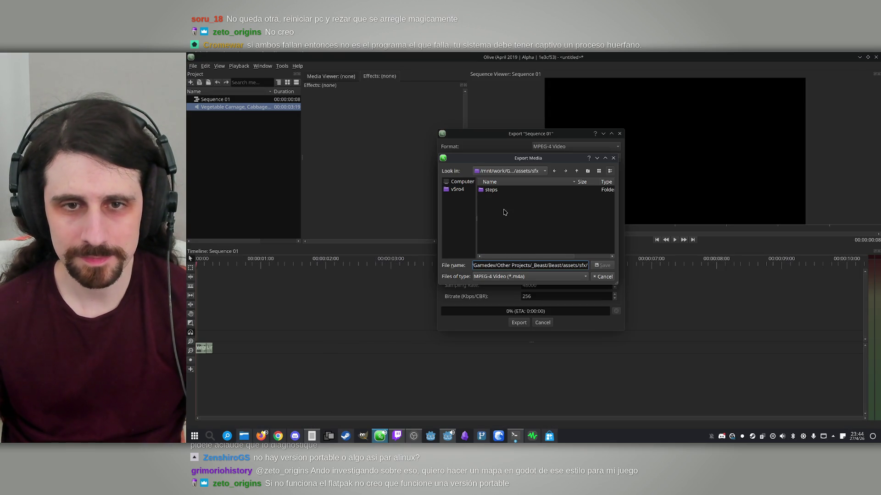
pyautogui.click(244, 436)
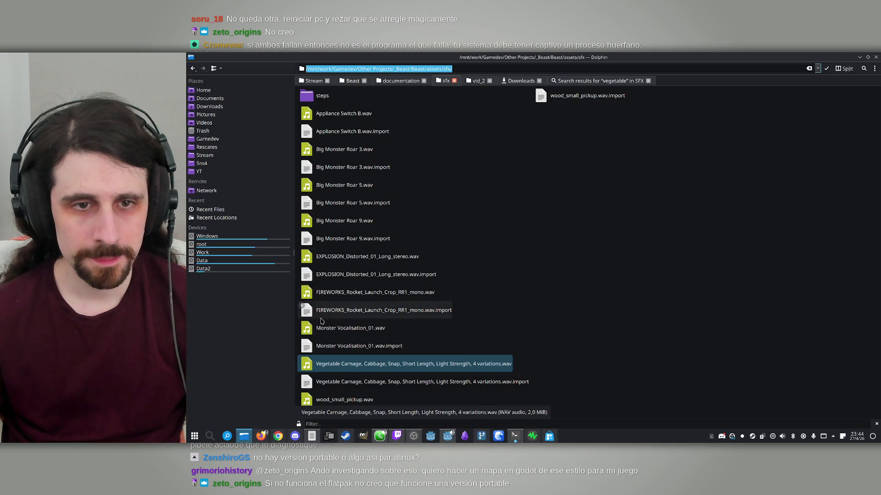
pyautogui.click(447, 364)
pyautogui.click(244, 436)
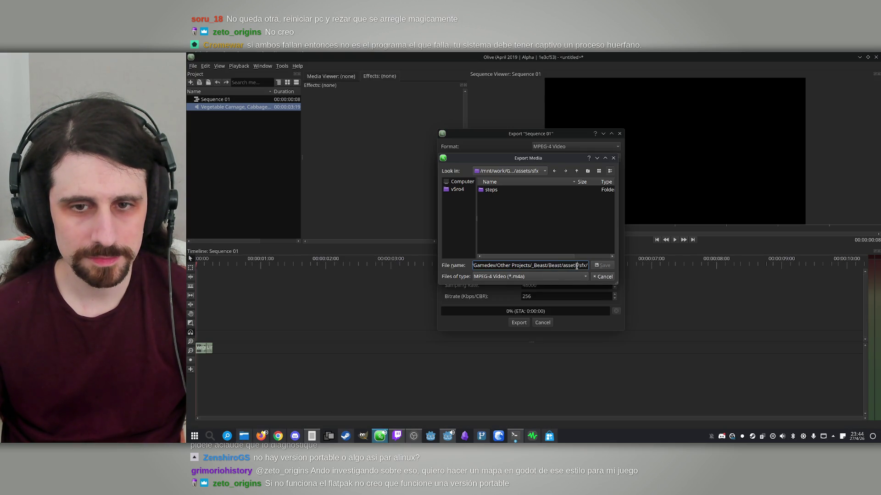
pyautogui.hotkey('ctrl', 'v')
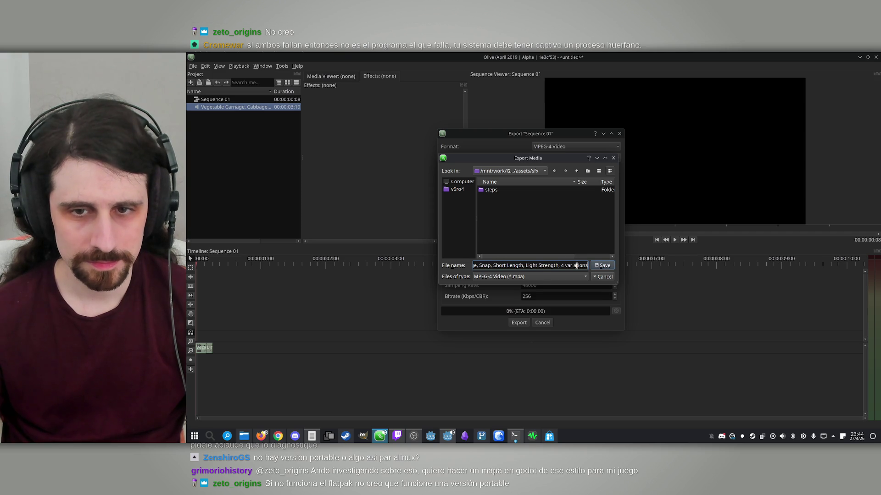
pyautogui.write('_EDIT')
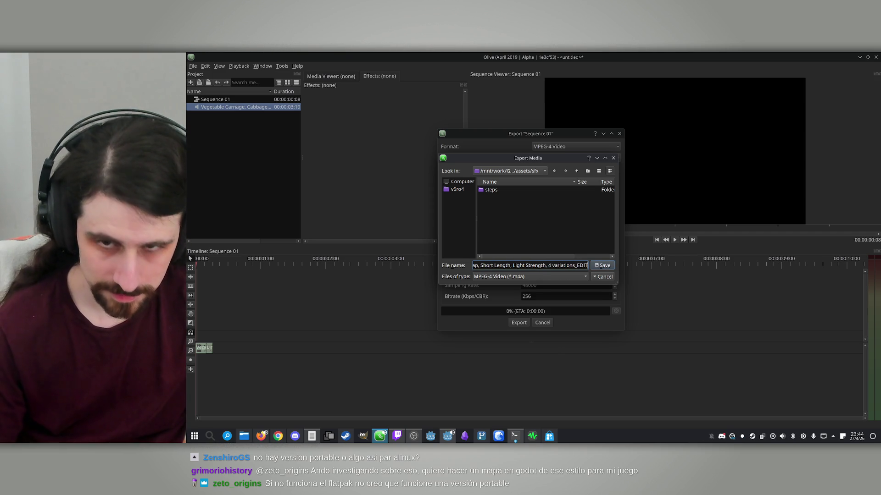
# - Cancel the save dialog and switch the export format to MP3 Audio
pyautogui.click(572, 276)
pyautogui.click(580, 275)
pyautogui.click(580, 276)
pyautogui.click(580, 277)
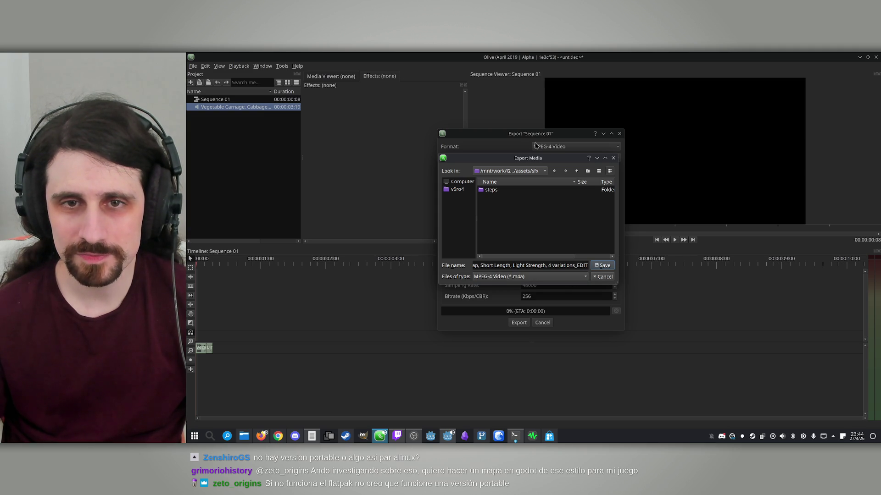
pyautogui.moveTo(515, 158)
pyautogui.mouseDown()
pyautogui.moveTo(800, 171)
pyautogui.moveTo(632, 169)
pyautogui.mouseUp()
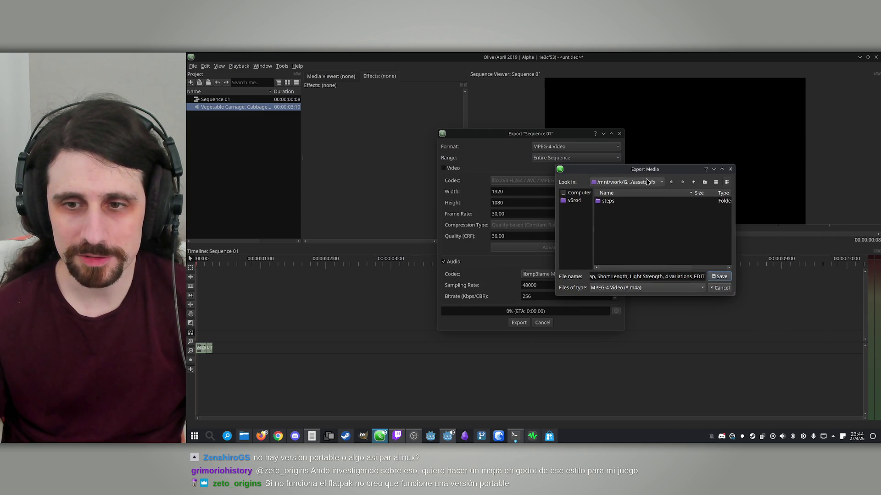
pyautogui.click(717, 288)
pyautogui.click(564, 145)
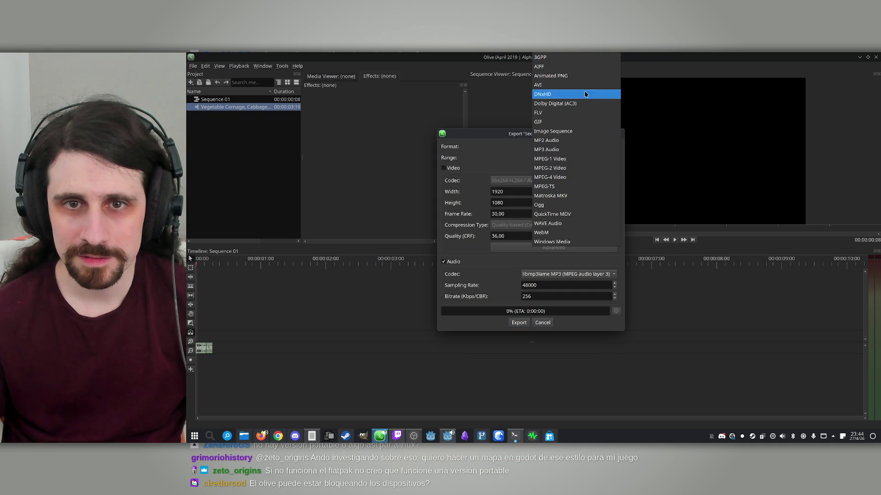
pyautogui.click(586, 151)
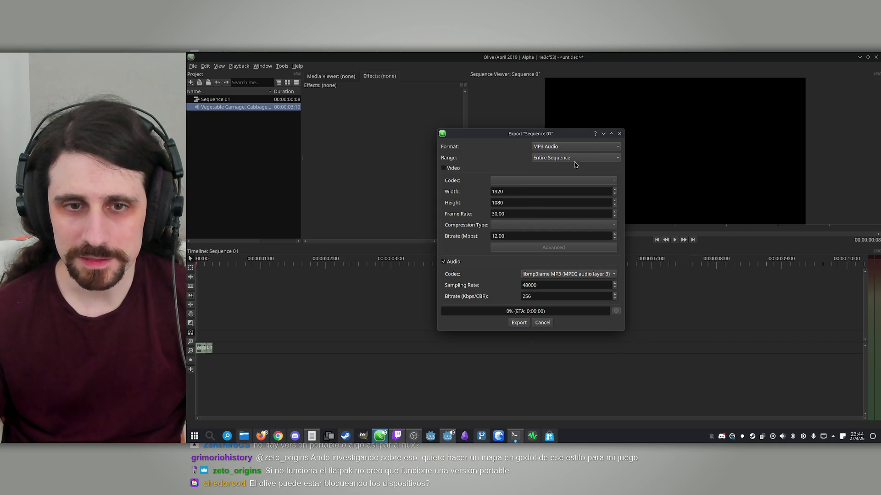
# - Export the MP3 into sfx under the pasted Vegetable Carnage name with an EDIT suffix
pyautogui.click(522, 323)
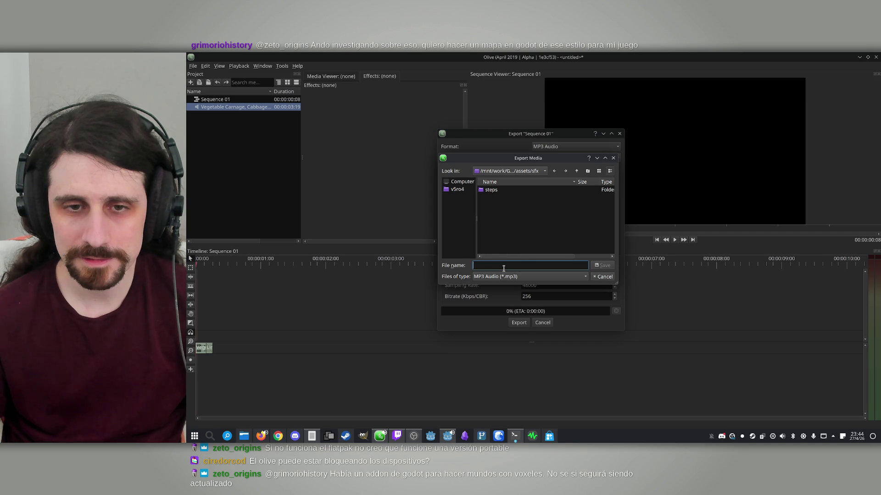
pyautogui.hotkey('ctrl', 'v')
pyautogui.write('EDIT')
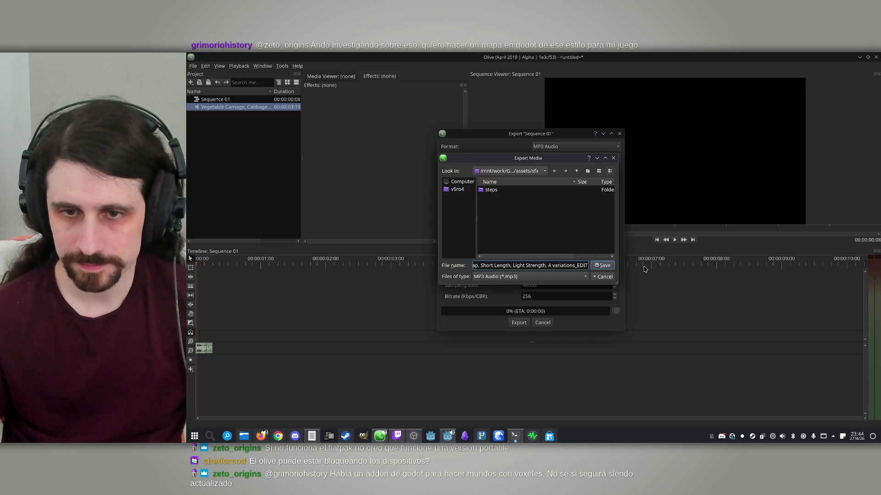
pyautogui.press('Return')
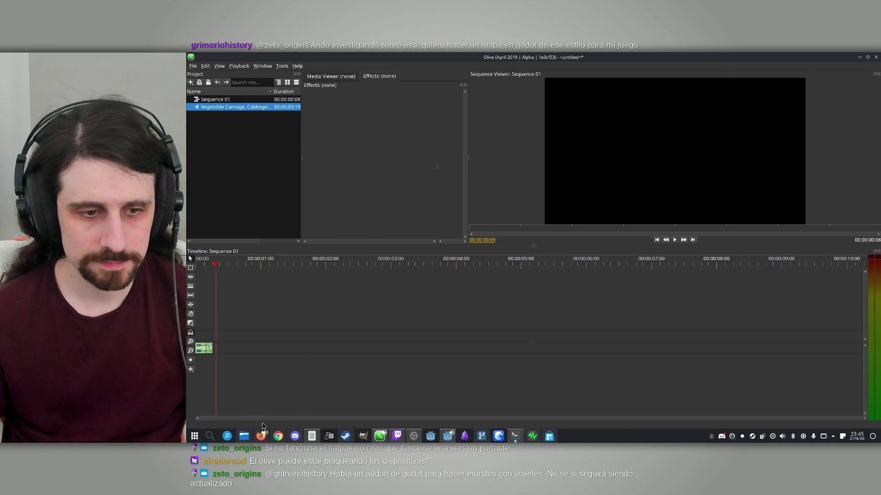
# - Preview the new _EDIT.mp3, then delete the original Vegetable Carnage .wav and .wav.import files
pyautogui.click(243, 436)
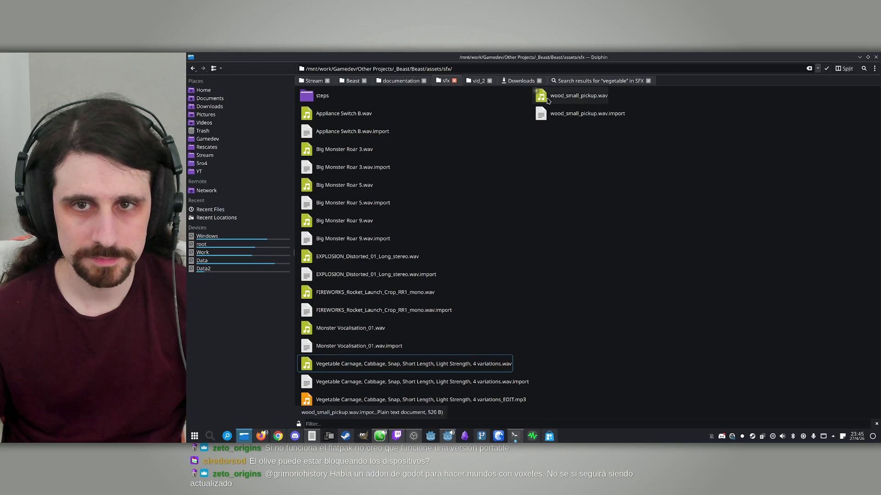
pyautogui.click(412, 362)
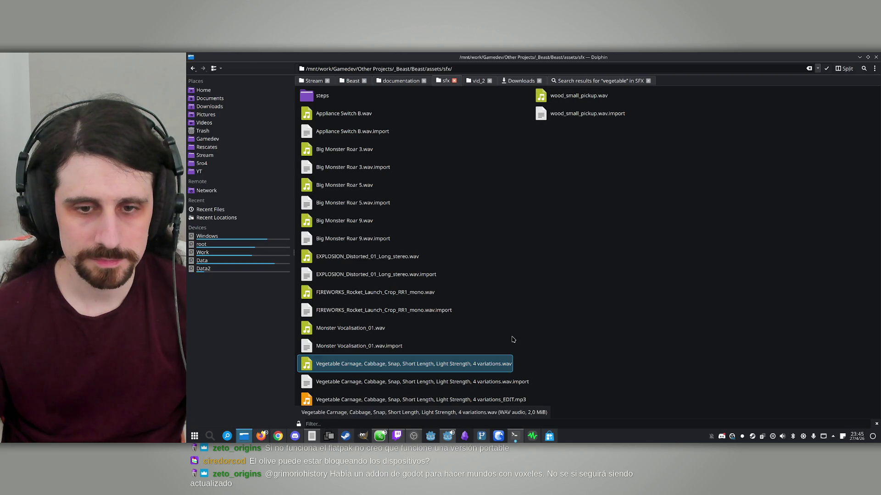
pyautogui.doubleClick(459, 400)
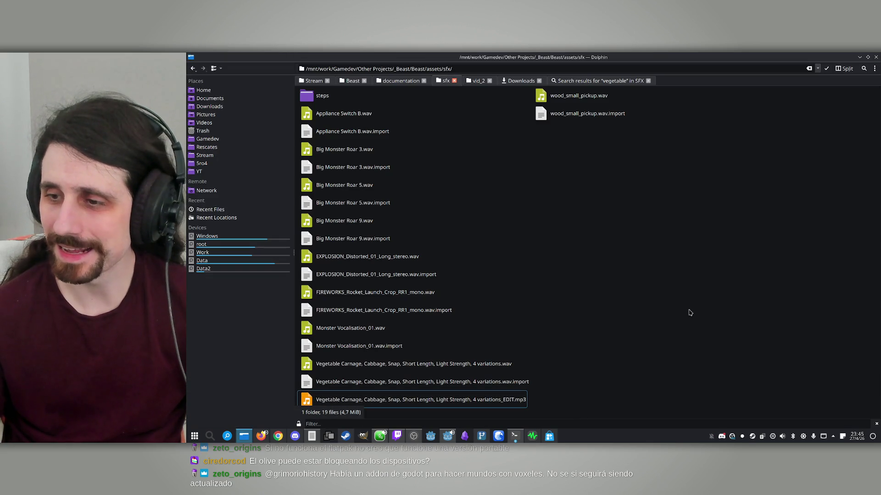
pyautogui.moveTo(549, 385); pyautogui.dragTo(449, 366)
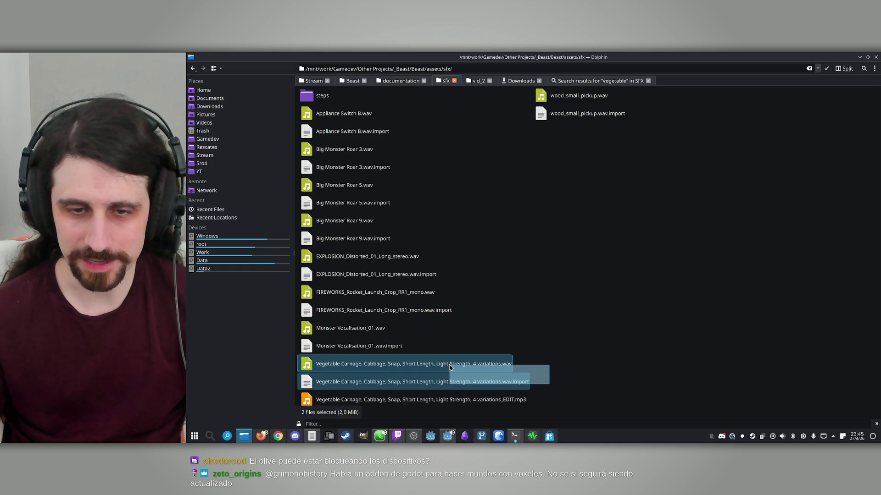
pyautogui.press('Delete')
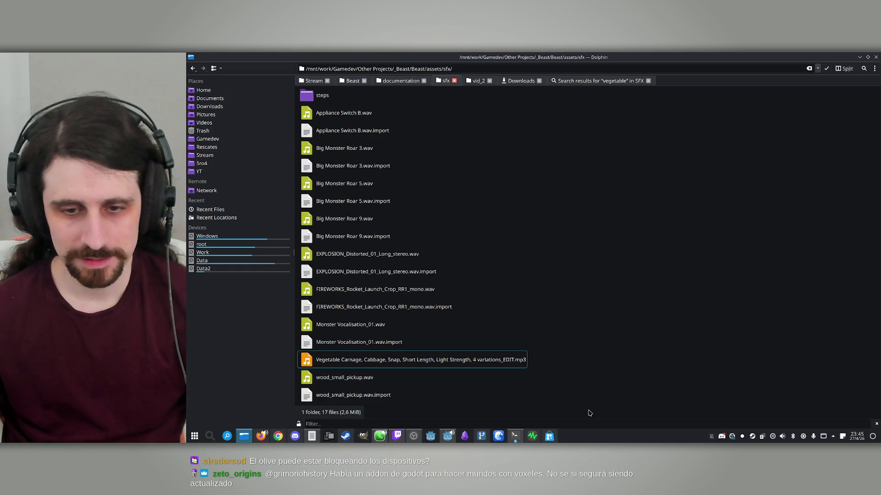
# - Return to Godot and select the mushrooms scene's AudioStreamPlayer3D node
pyautogui.click(447, 438)
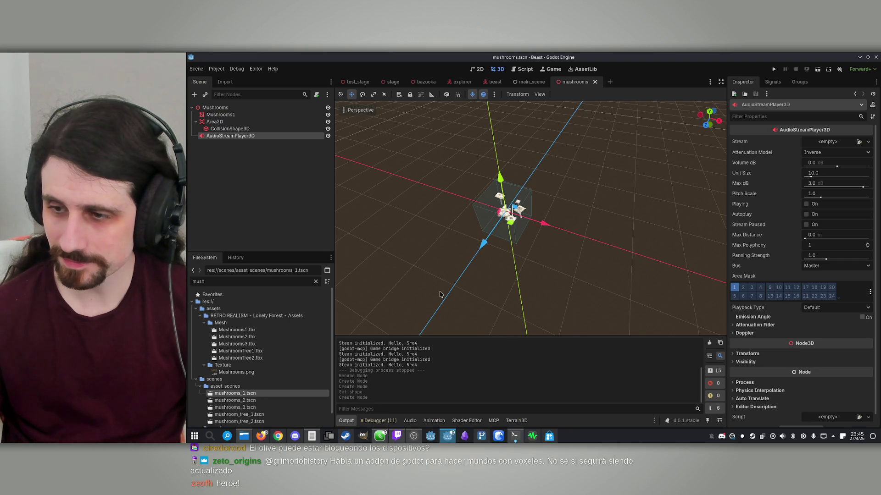
pyautogui.click(242, 173)
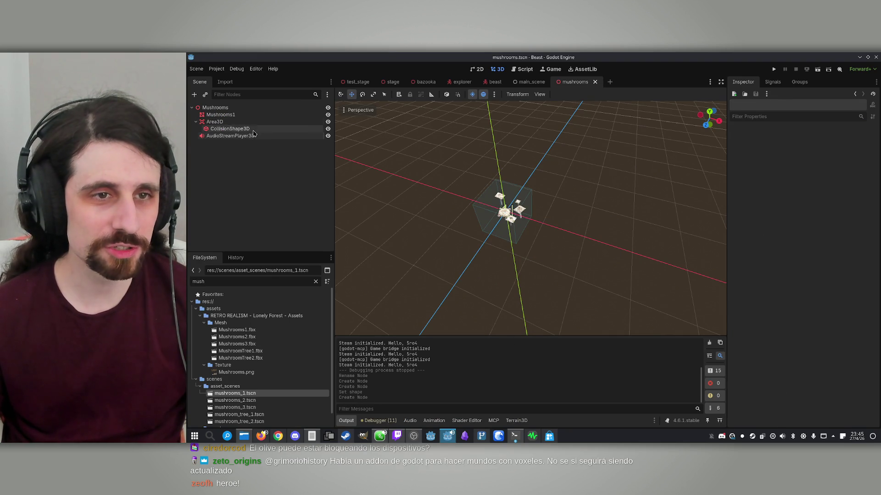
pyautogui.click(230, 136)
pyautogui.click(380, 437)
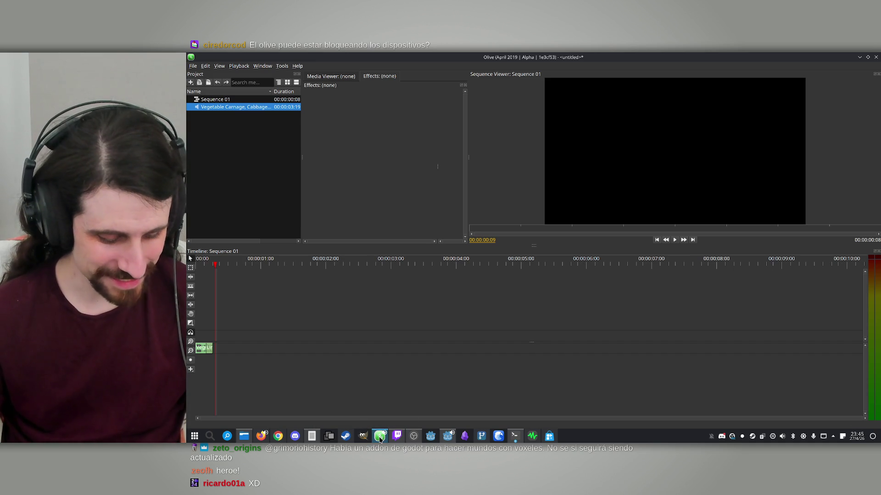
pyautogui.click(380, 439)
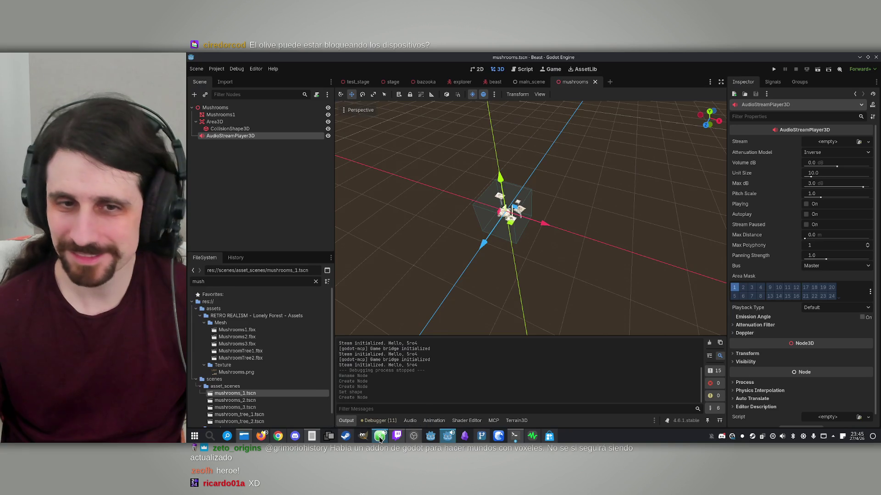
pyautogui.click(269, 136)
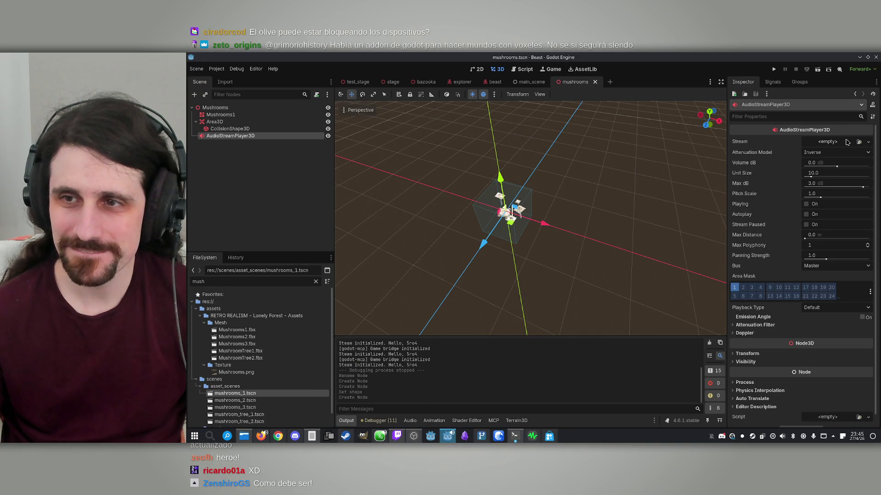
# - Quick-load the Vegetable Carnage _EDIT.mp3 into its Stream field and save the scene
pyautogui.click(858, 142)
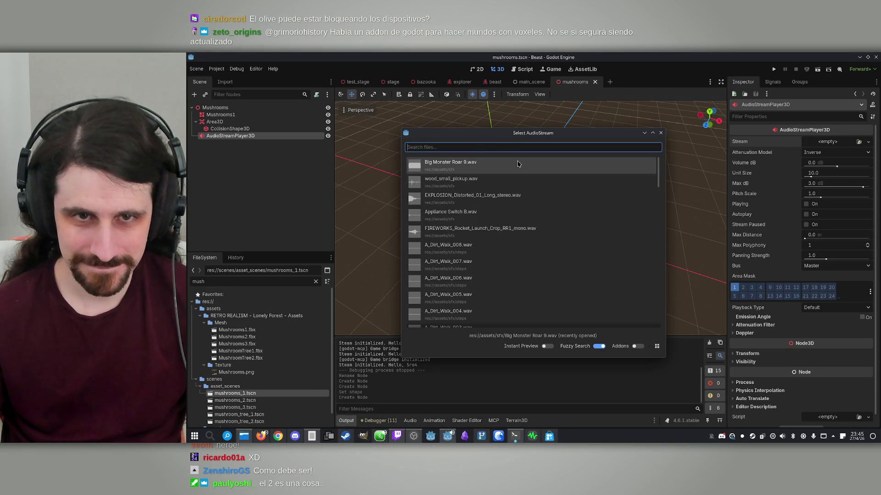
pyautogui.write('vege')
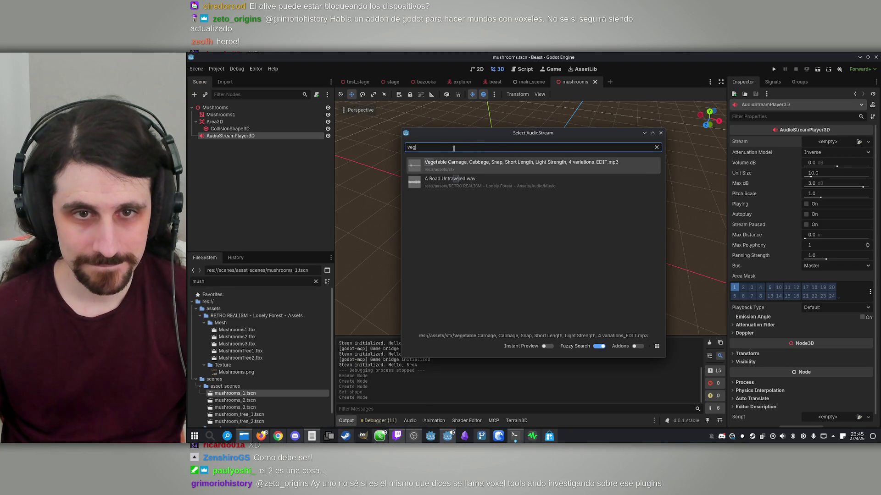
pyautogui.click(461, 170)
pyautogui.click(221, 174)
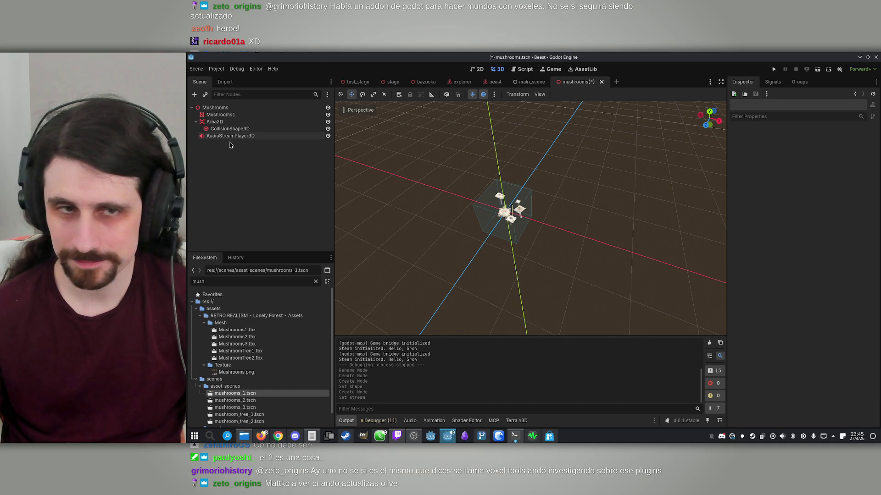
pyautogui.click(222, 115)
pyautogui.hotkey('ctrl', 's')
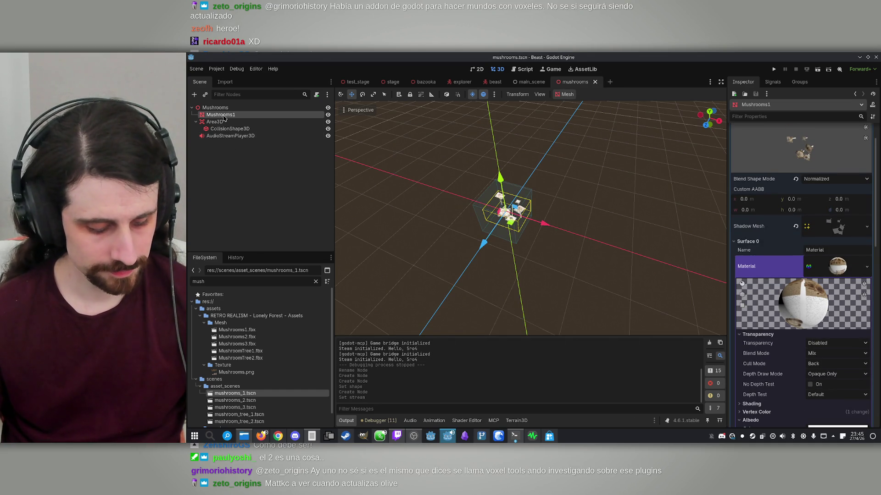
# - Select the Mushrooms root node, move to the stage scene tab and save it
pyautogui.click(229, 109)
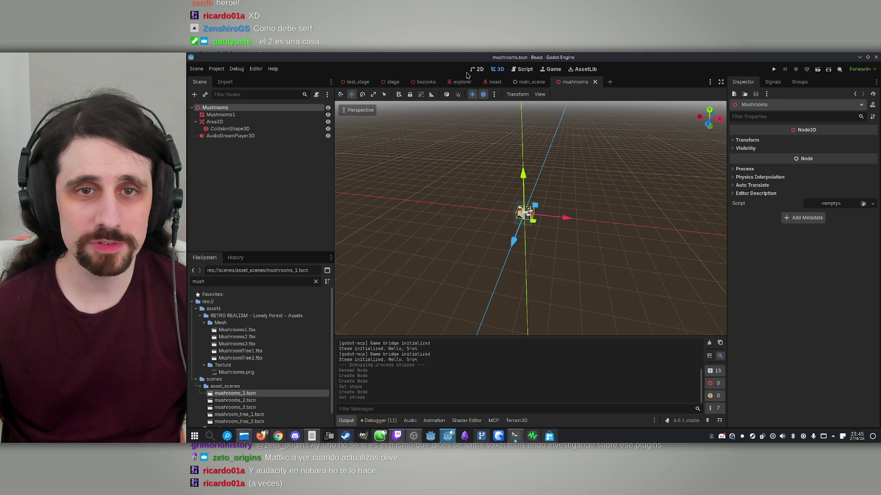
pyautogui.click(389, 81)
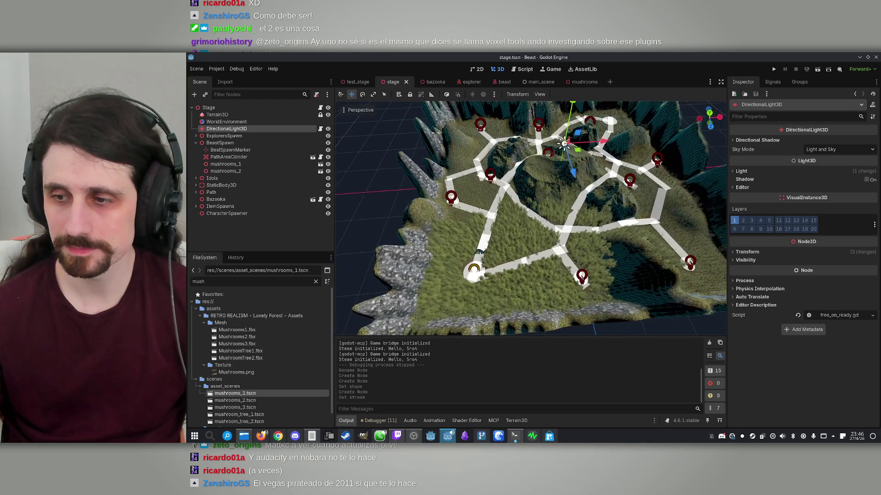
pyautogui.hotkey('ctrl', 's')
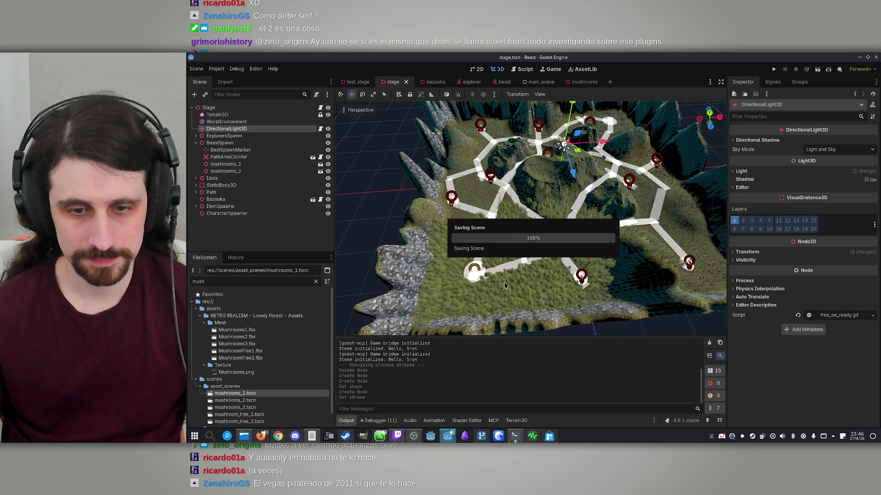
pyautogui.click(481, 436)
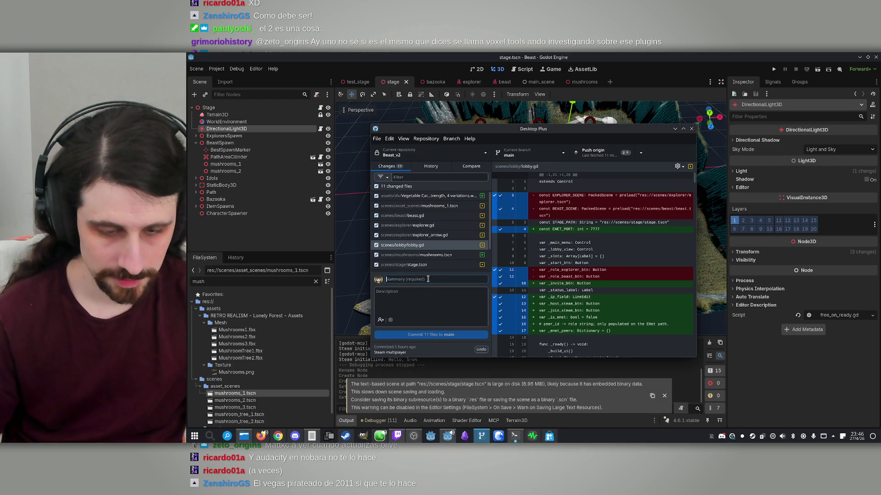
# - Commit the 12 changed files to main with summary 'Setitas scene', then hide GitHub Desktop Plus
pyautogui.write('S')
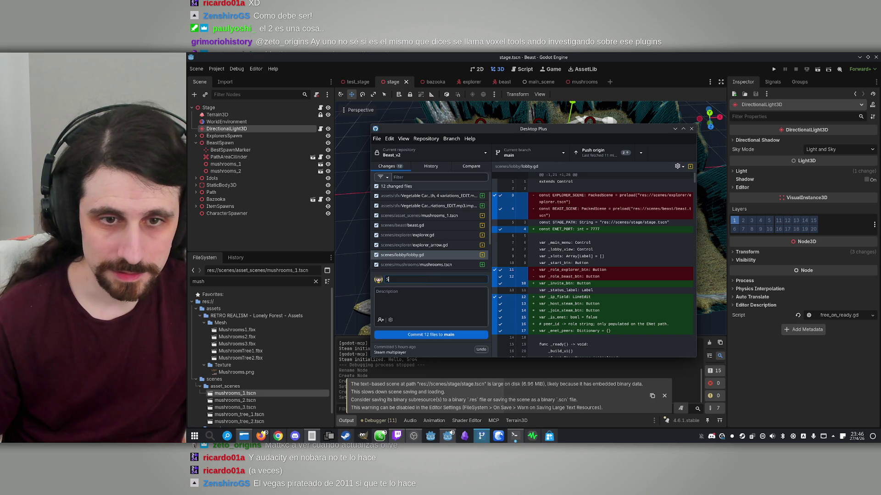
pyautogui.write('etitas')
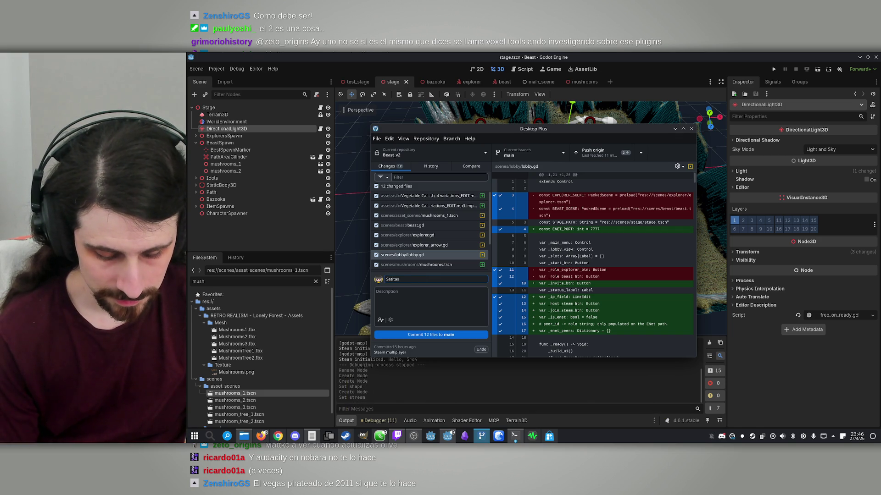
pyautogui.write(' scene')
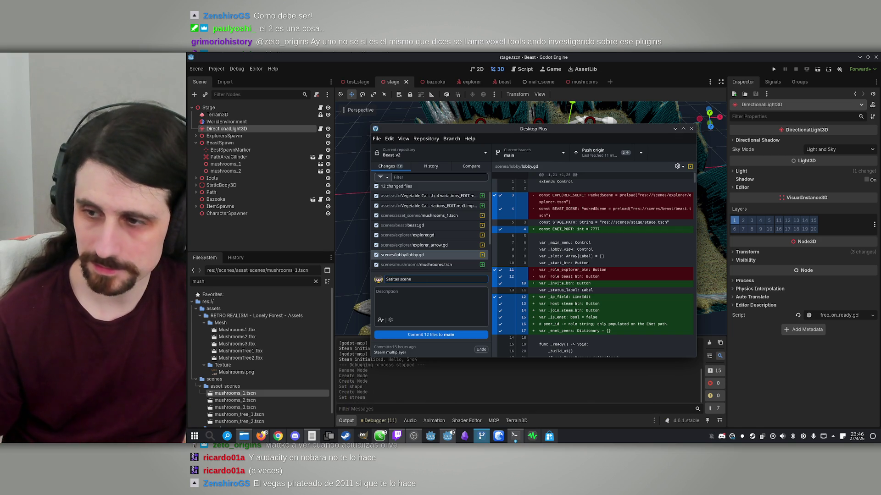
pyautogui.click(430, 334)
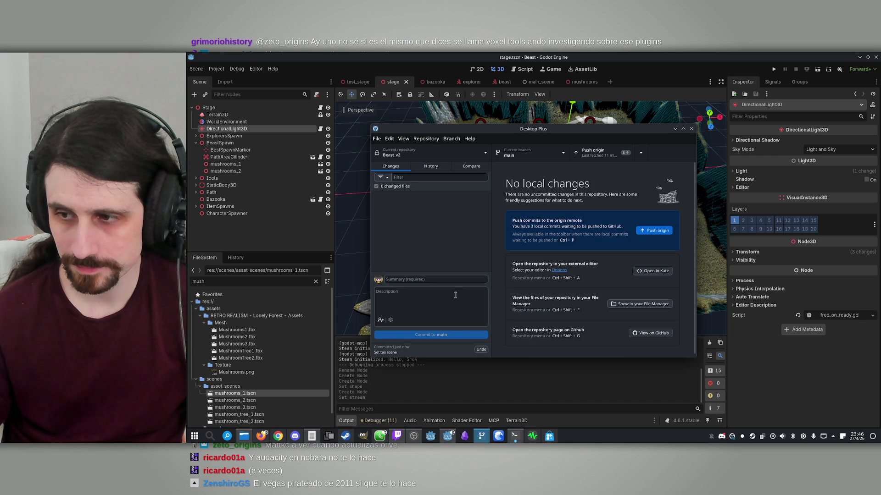
pyautogui.click(675, 128)
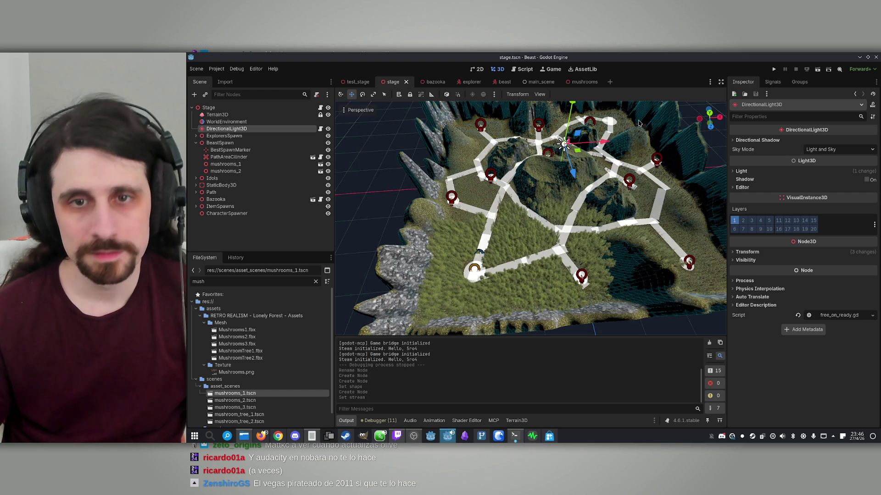
# - Open System Monitor and drag it into the launcher's first row of favourites
pyautogui.click(549, 435)
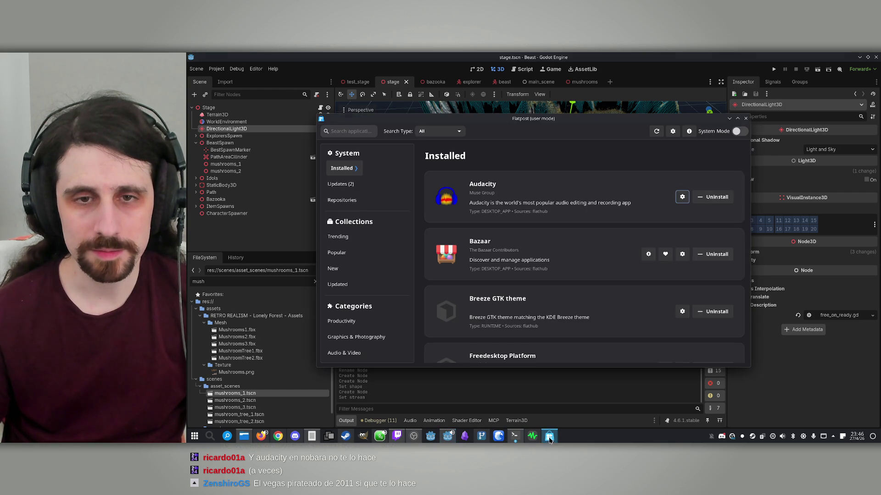
pyautogui.click(532, 436)
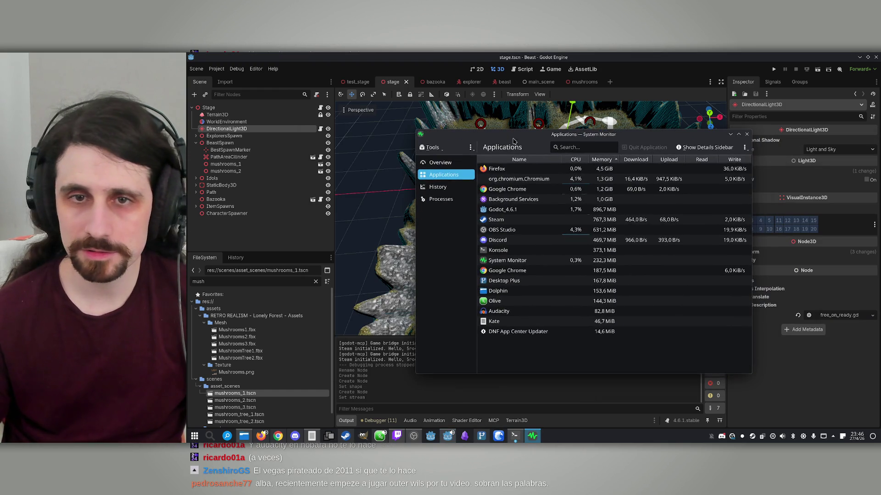
pyautogui.click(194, 436)
pyautogui.click(308, 241)
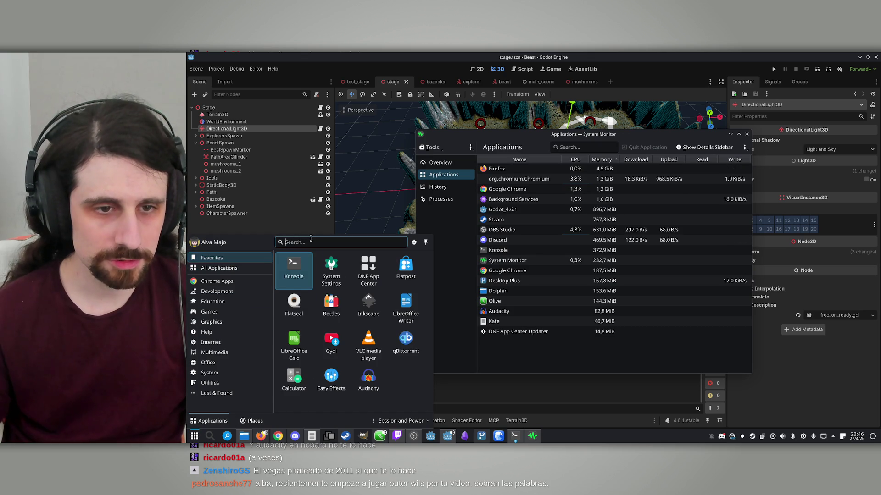
pyautogui.write('sys')
pyautogui.click(187, 441)
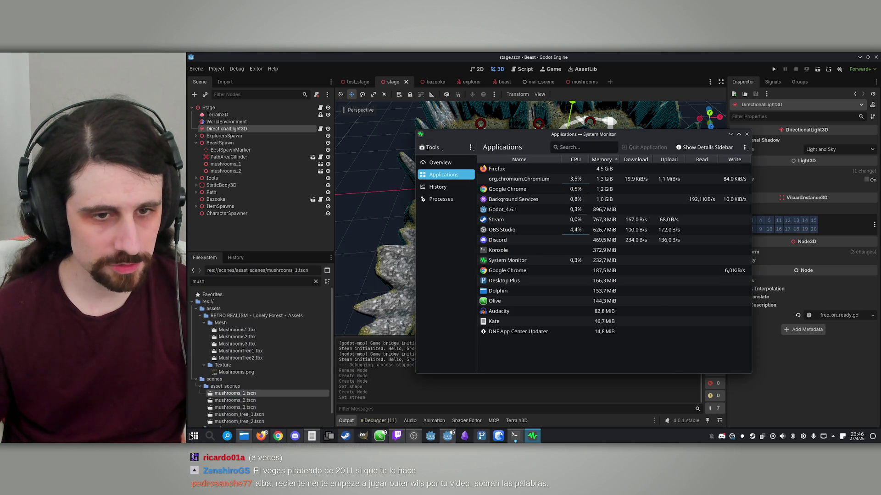
pyautogui.click(191, 437)
pyautogui.moveTo(399, 377)
pyautogui.mouseDown()
pyautogui.moveTo(368, 308)
pyautogui.moveTo(367, 275)
pyautogui.mouseUp()
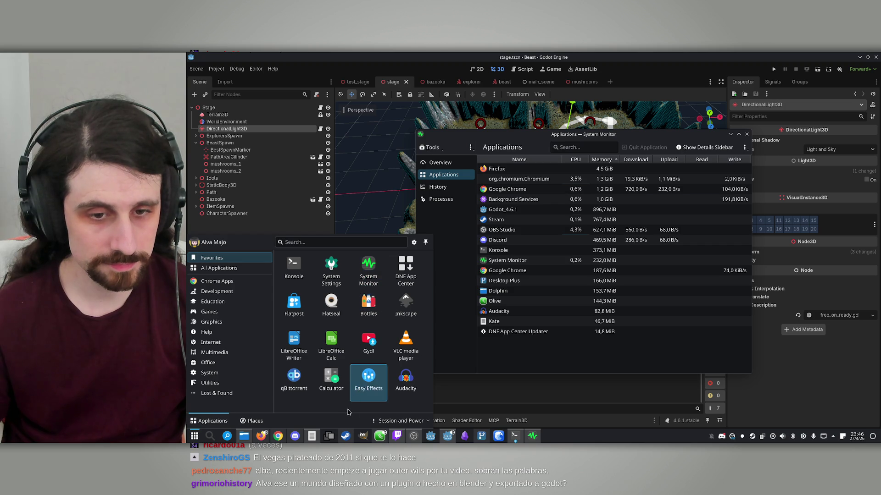
pyautogui.click(552, 357)
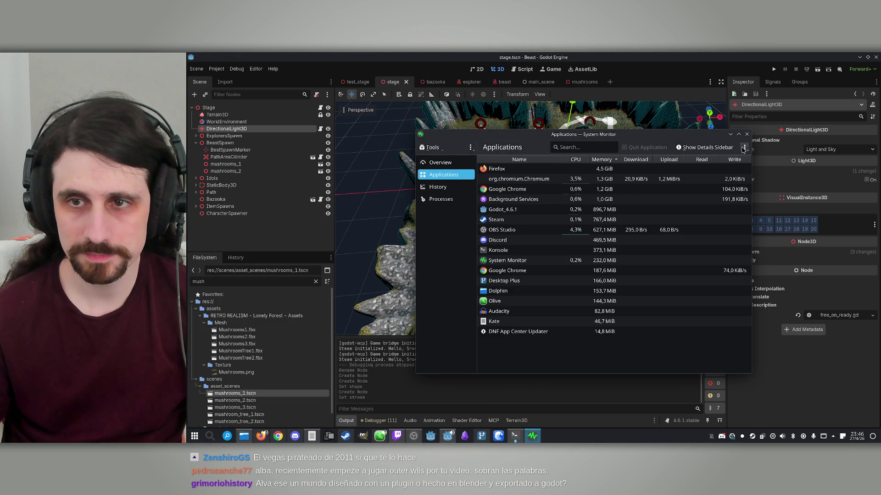
# - Quit the Audacity application from System Monitor, confirm, and close System Monitor
pyautogui.click(503, 311)
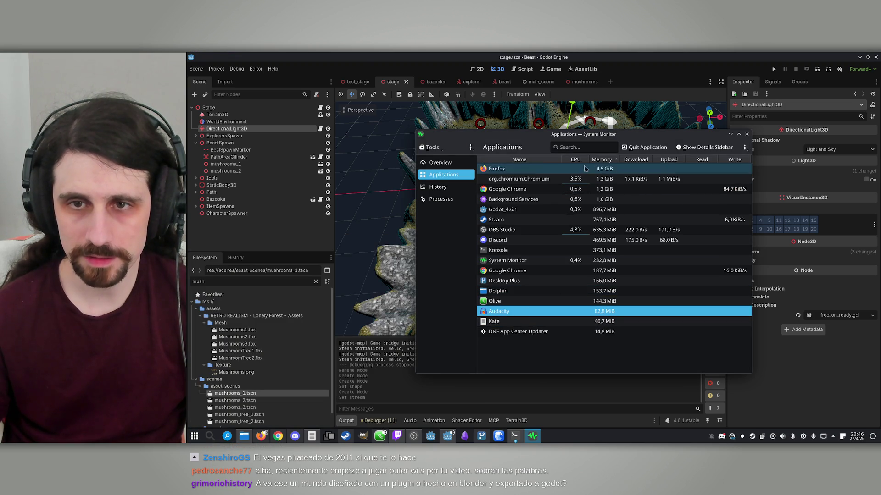
pyautogui.click(644, 147)
pyautogui.click(625, 282)
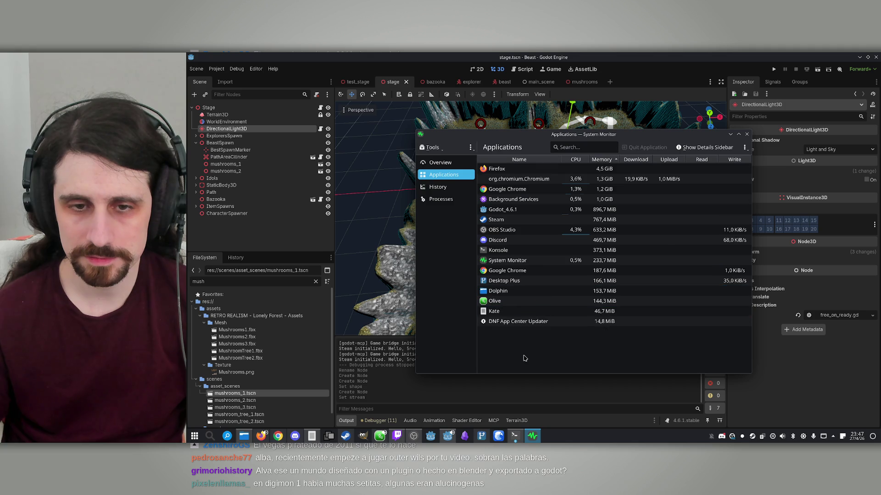
pyautogui.click(739, 135)
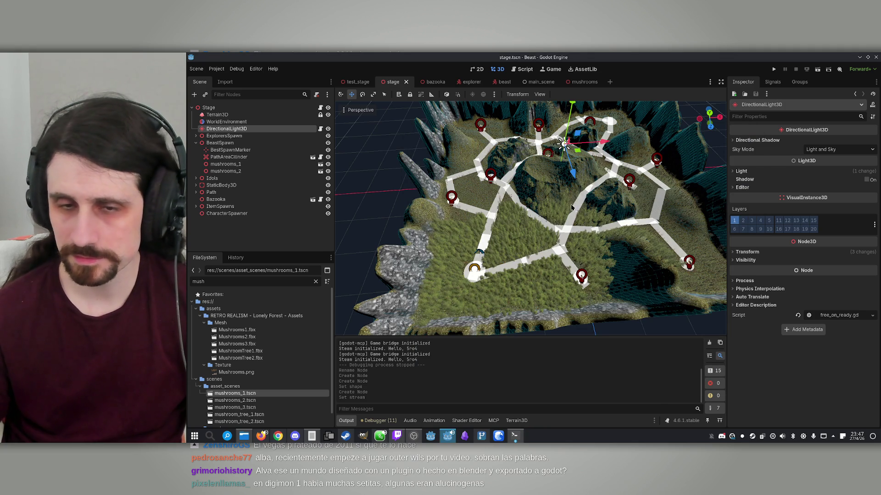
# - Bring up the bash Konsole window from the taskbar window previews
pyautogui.scroll(-5, 574, 216)
pyautogui.scroll(8, 574, 215)
pyautogui.scroll(3, 574, 216)
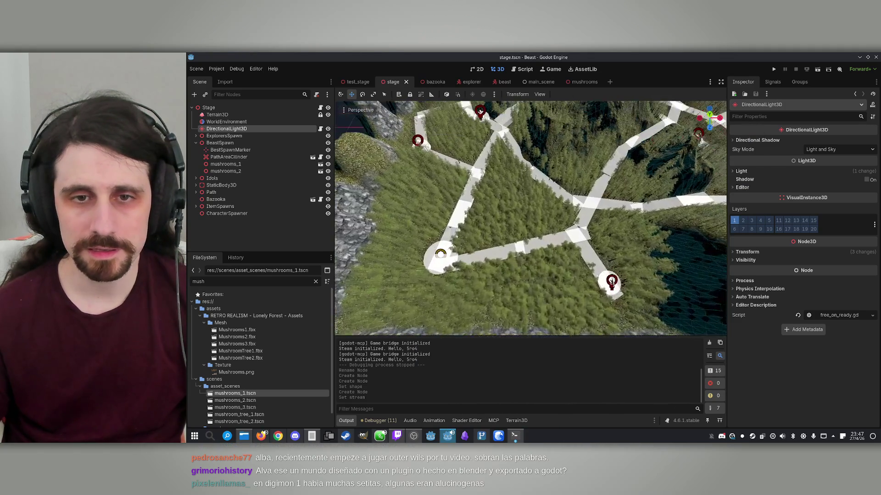
pyautogui.moveTo(519, 443)
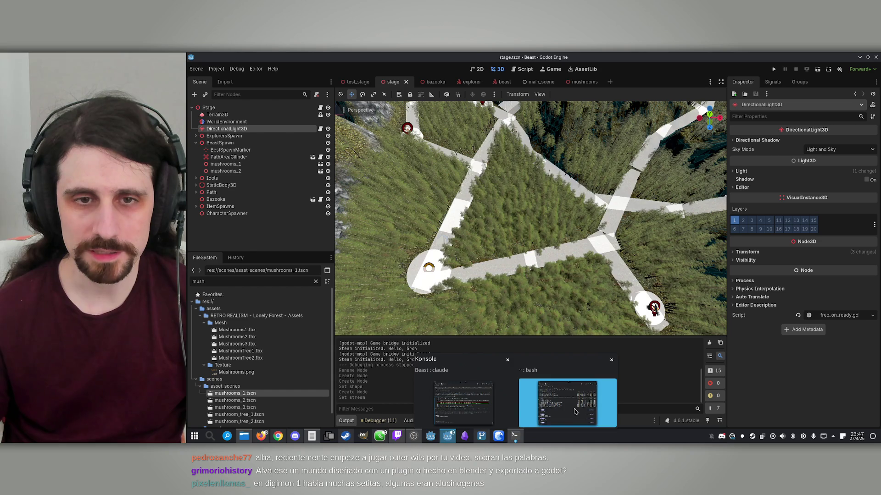
pyautogui.click(574, 409)
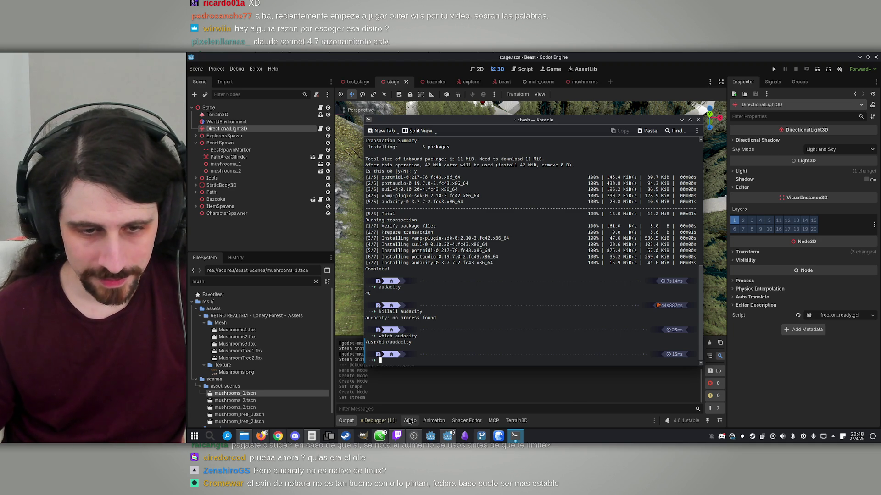
pyautogui.click(386, 438)
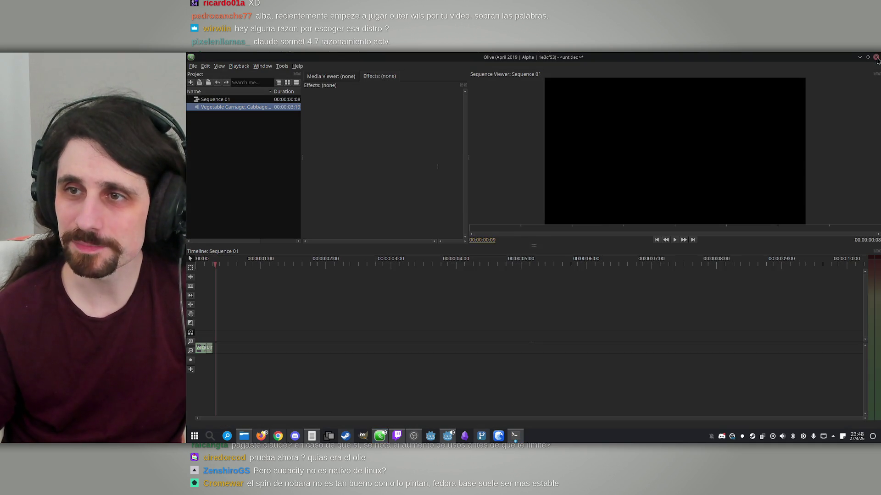
pyautogui.click(876, 58)
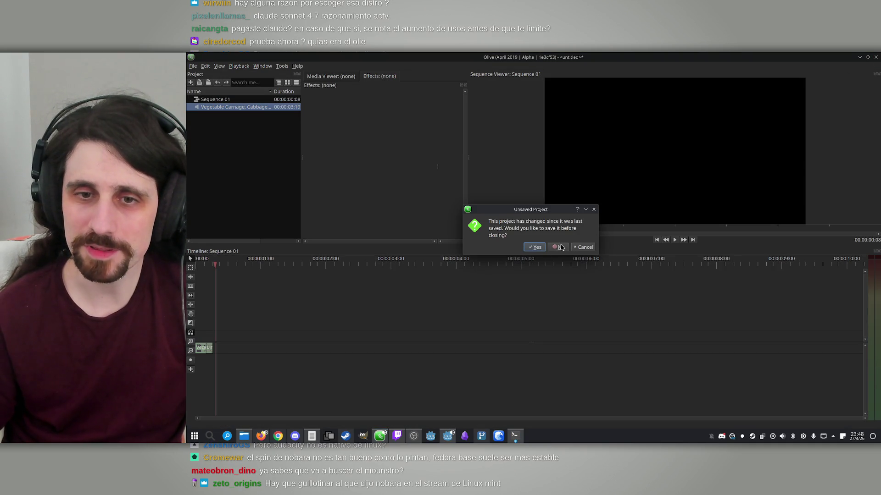
pyautogui.click(560, 248)
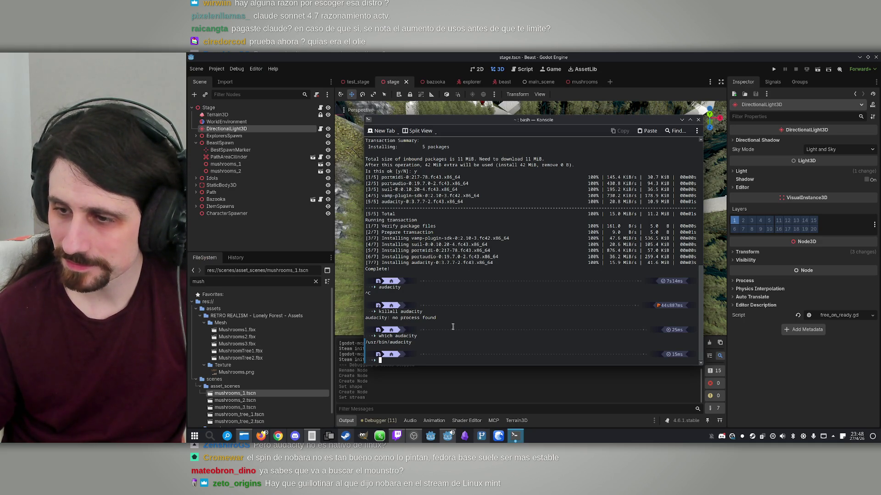
# - Nudge the Konsole window up, review the dnf output, and minimize it to reveal Godot's 3D view
pyautogui.moveTo(452, 123); pyautogui.dragTo(454, 115)
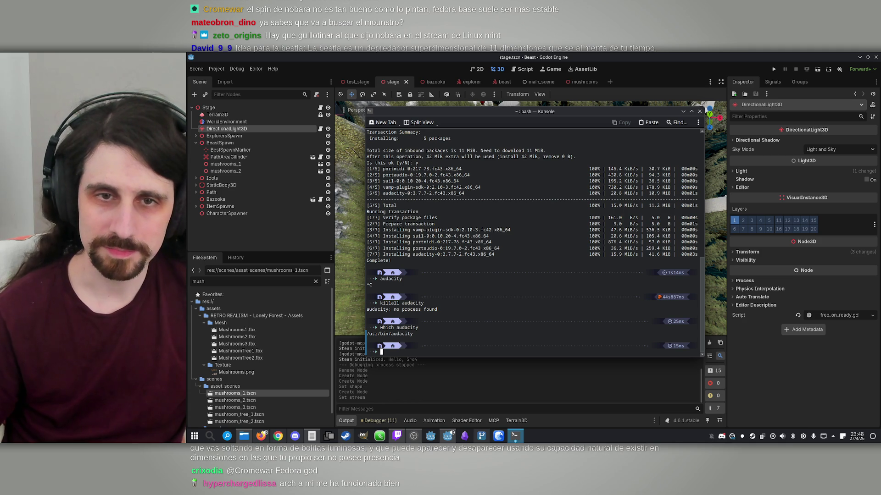
pyautogui.scroll(5, 442, 298)
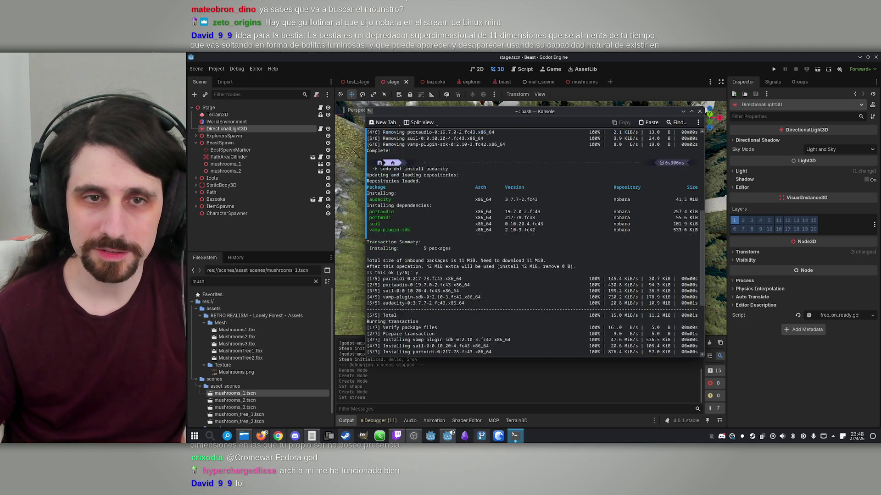
pyautogui.scroll(-5, 442, 293)
pyautogui.scroll(5, 443, 293)
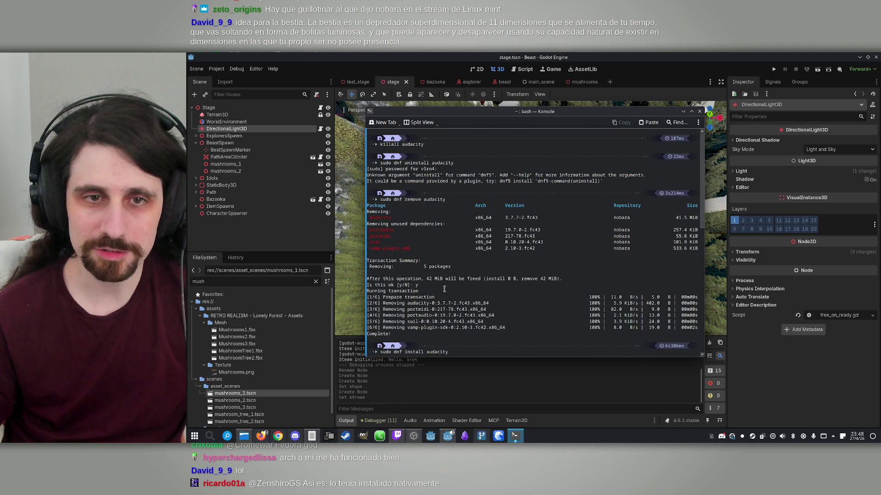
pyautogui.click(699, 111)
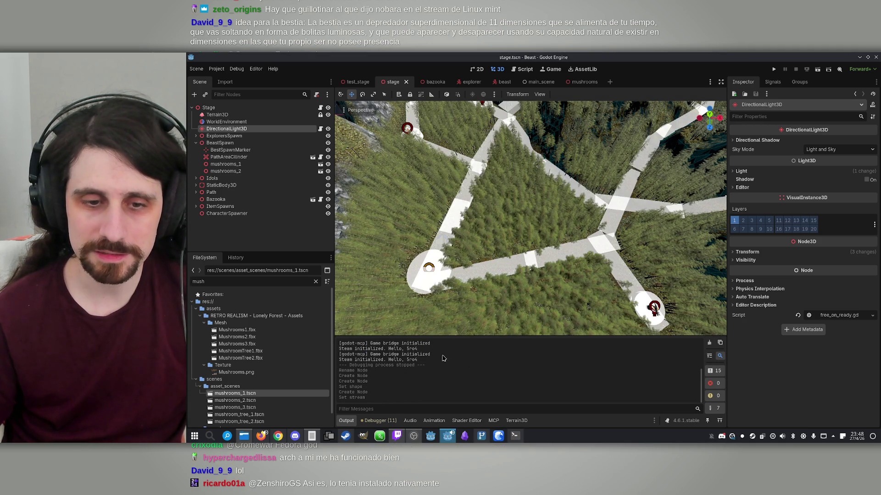
# - In Claude Code, draft a request to procedurally add Mushrooms scene instances to the terrain at the proper Y axis
pyautogui.click(515, 436)
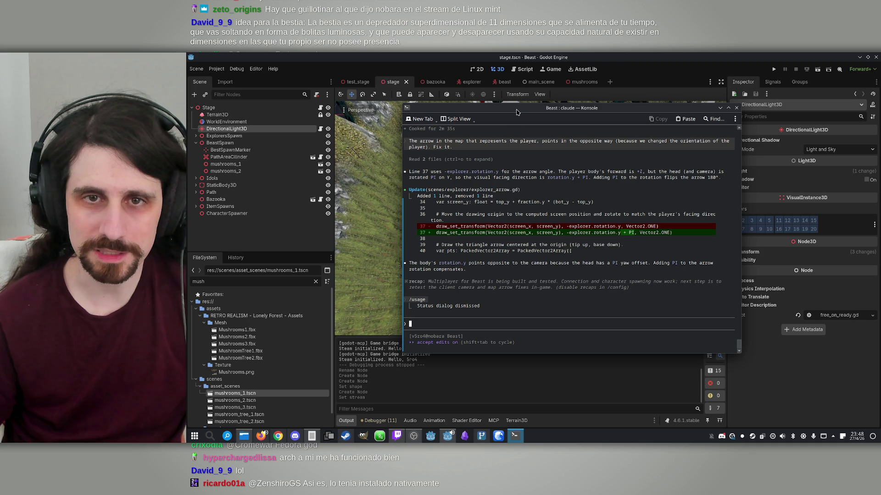
pyautogui.moveTo(516, 113); pyautogui.dragTo(468, 114)
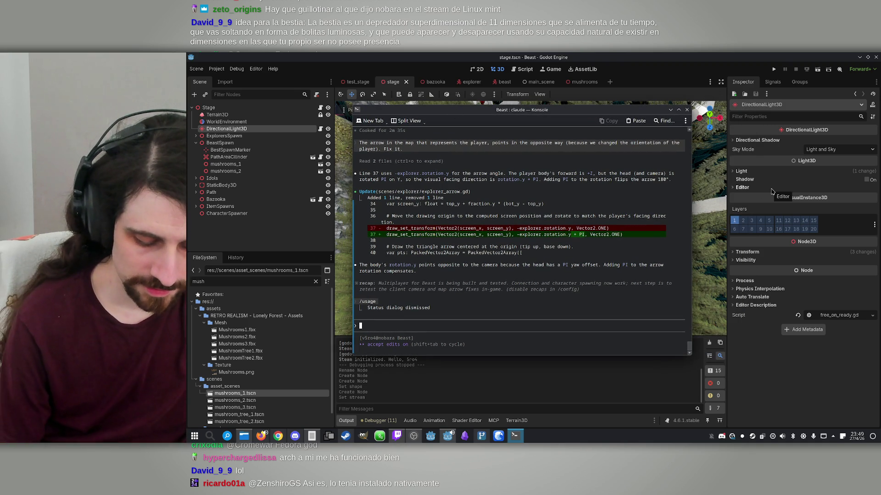
pyautogui.write('Make ')
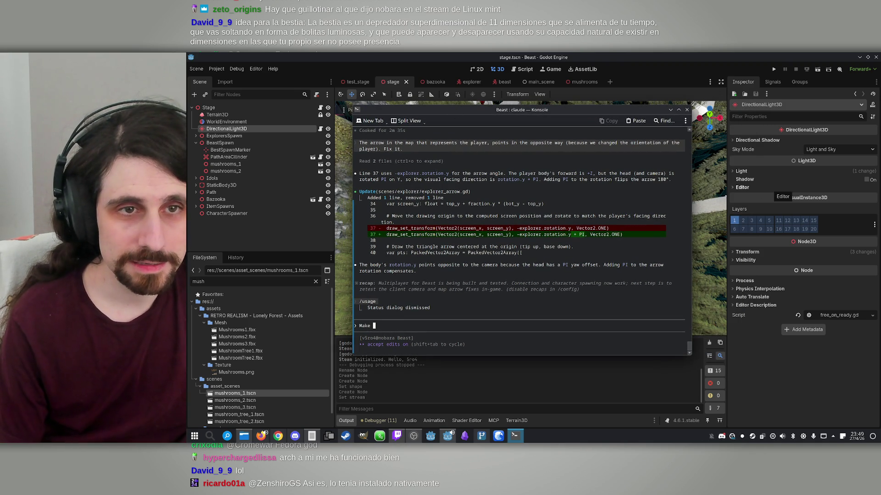
pyautogui.write('a script o')
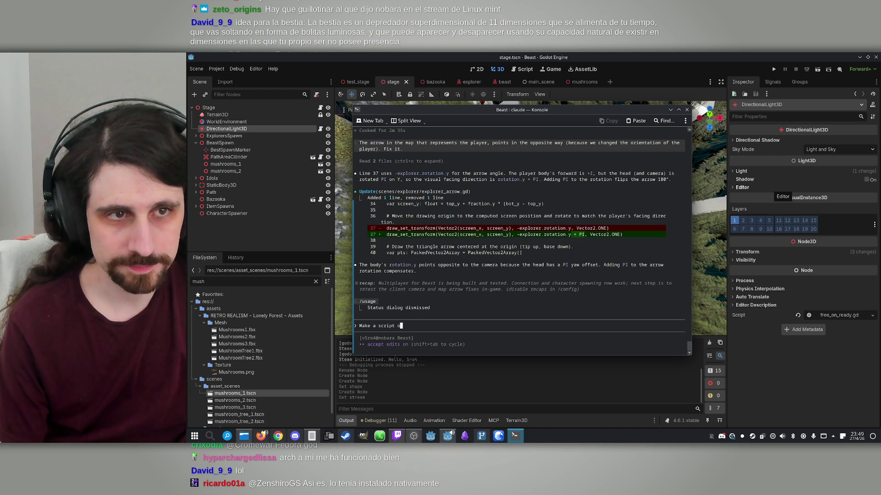
pyautogui.write('n the Stage scene th')
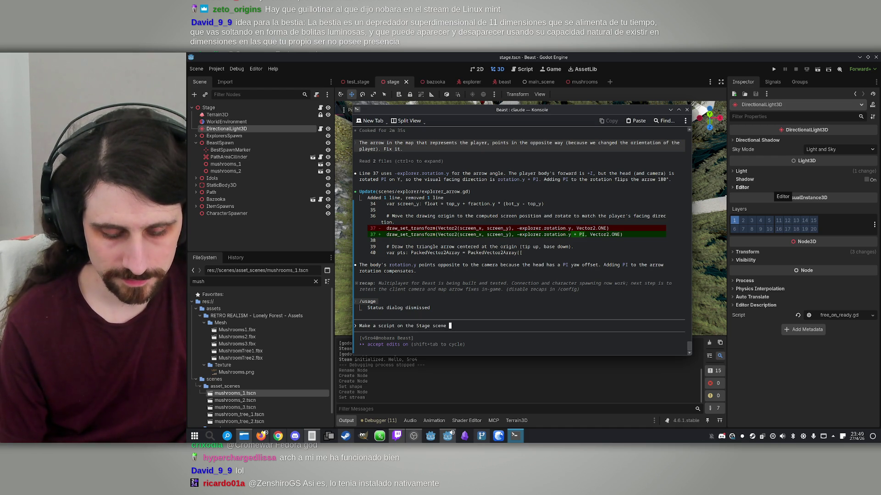
pyautogui.write('at ')
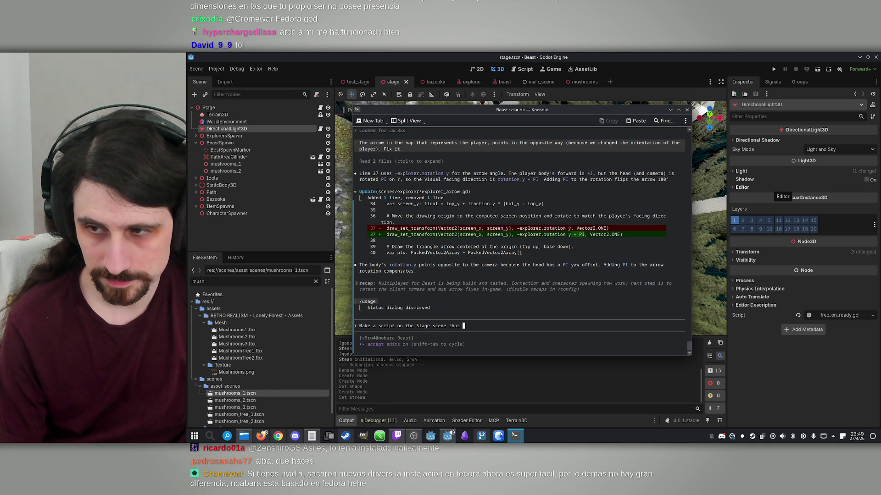
pyautogui.write('instantiates')
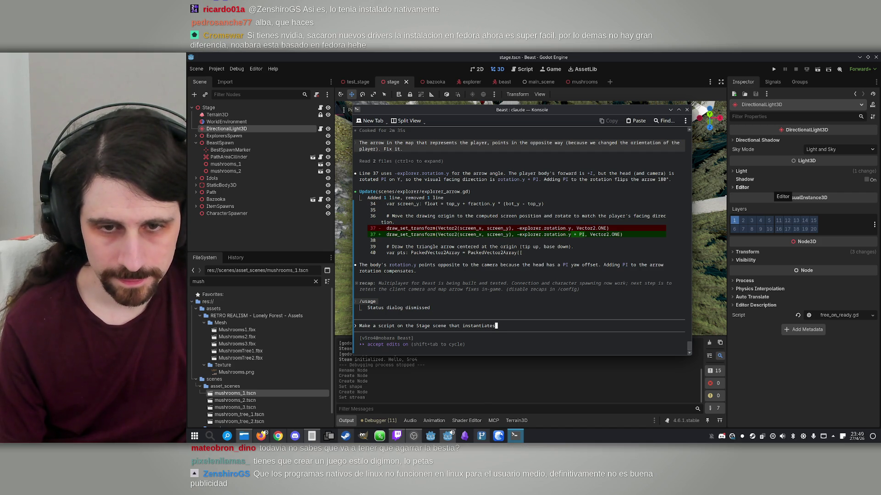
pyautogui.press('BackSpace')
pyautogui.press('BackSpace')
pyautogui.press('BackSpace')
pyautogui.write('proced')
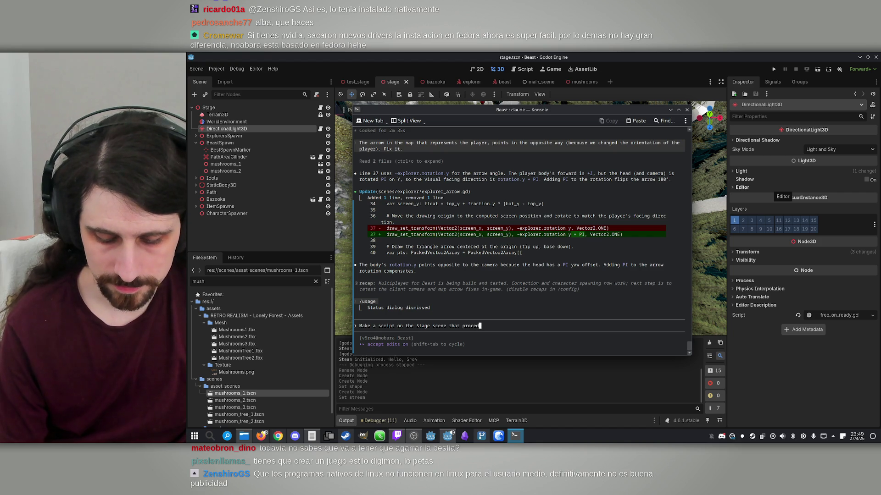
pyautogui.press('BackSpace')
pyautogui.press('BackSpace')
pyautogui.press('BackSpace')
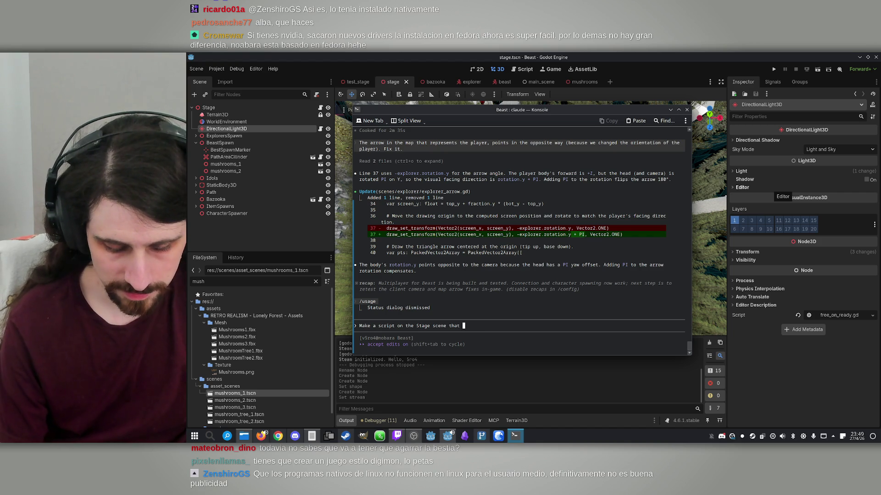
pyautogui.write('ibn')
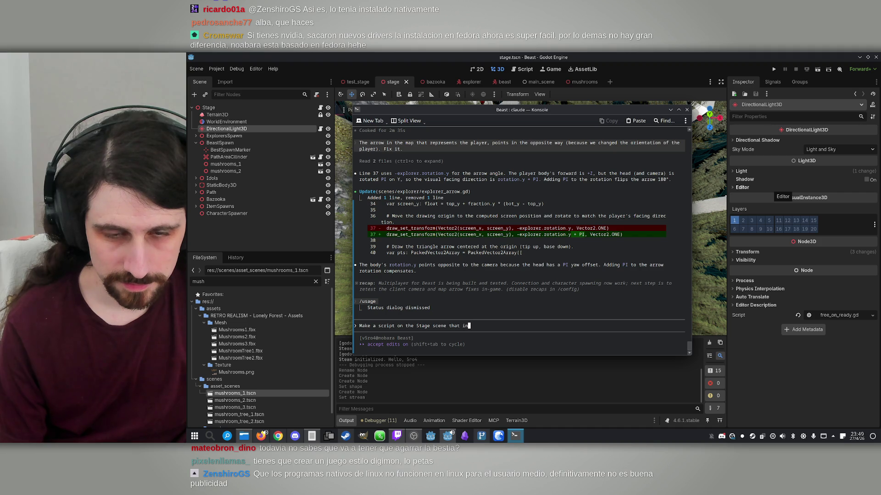
pyautogui.write('pro')
pyautogui.write('edurally adds')
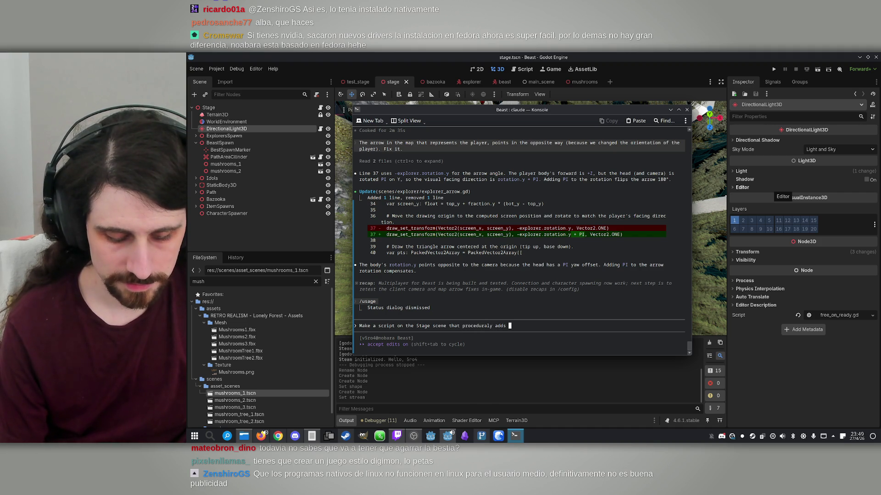
pyautogui.press('BackSpace')
pyautogui.press('BackSpace')
pyautogui.write('hroom')
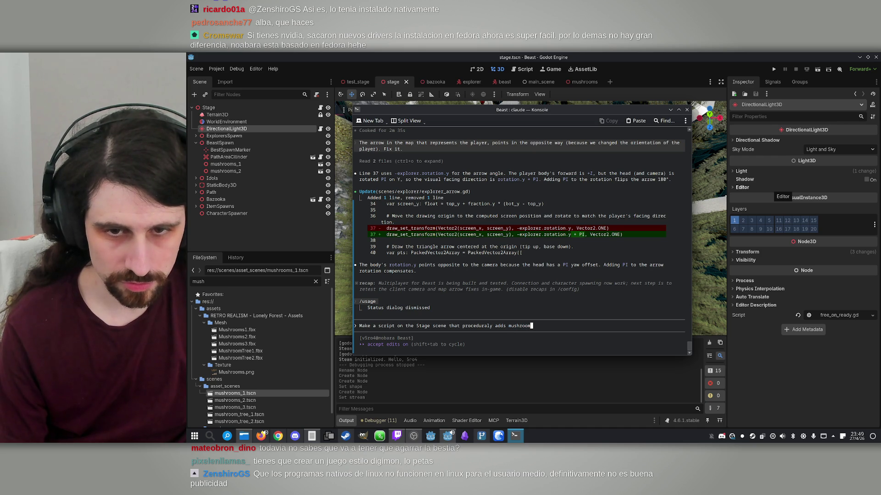
pyautogui.write('s (scene')
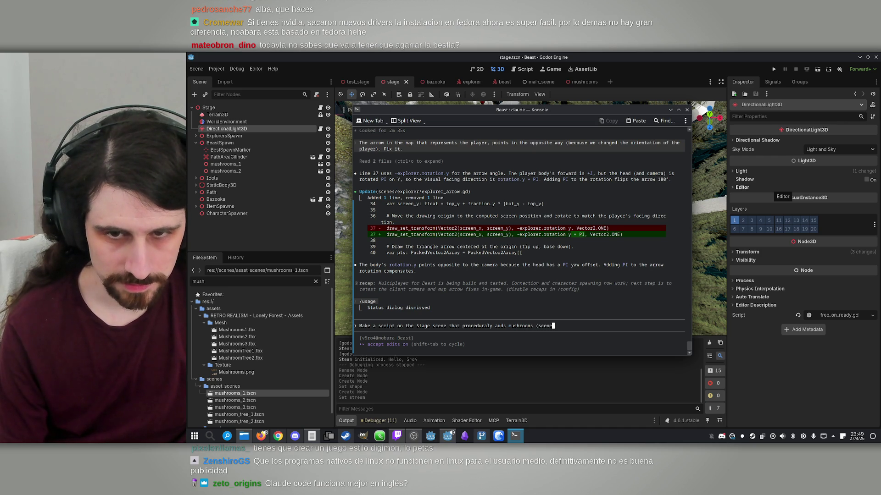
pyautogui.write(' Mushroo')
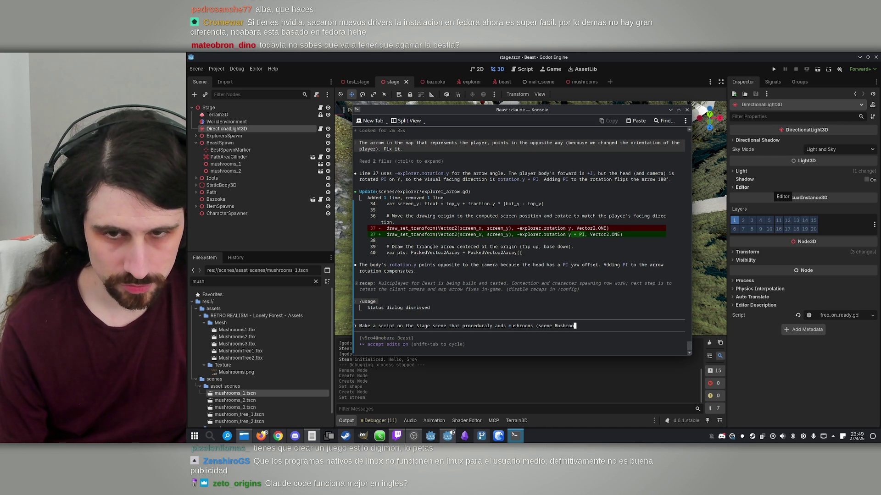
pyautogui.write('ms) to t')
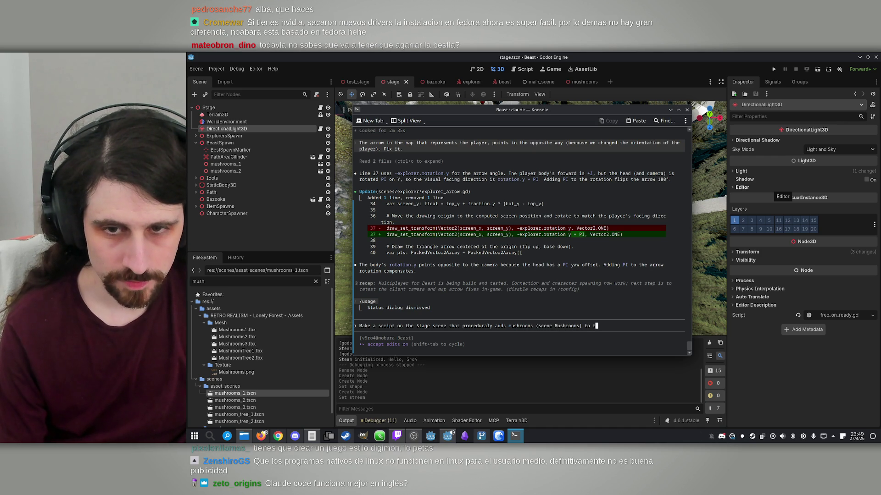
pyautogui.write('he terrain')
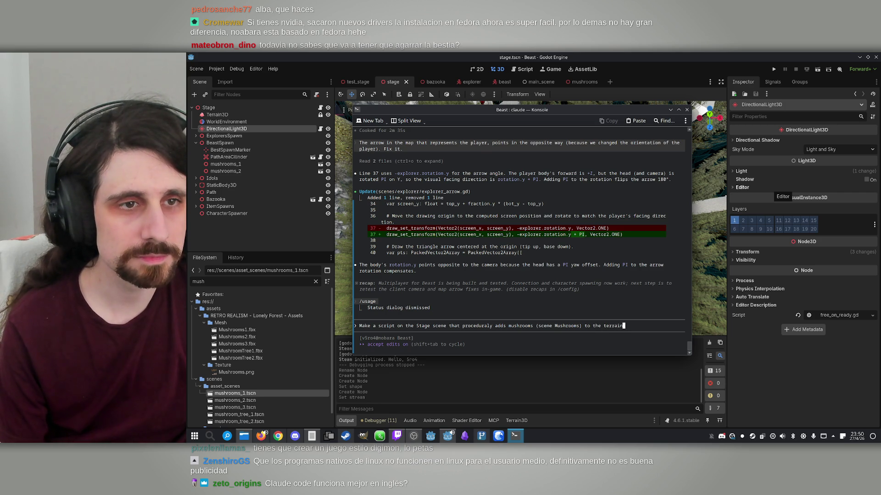
pyautogui.write(', a')
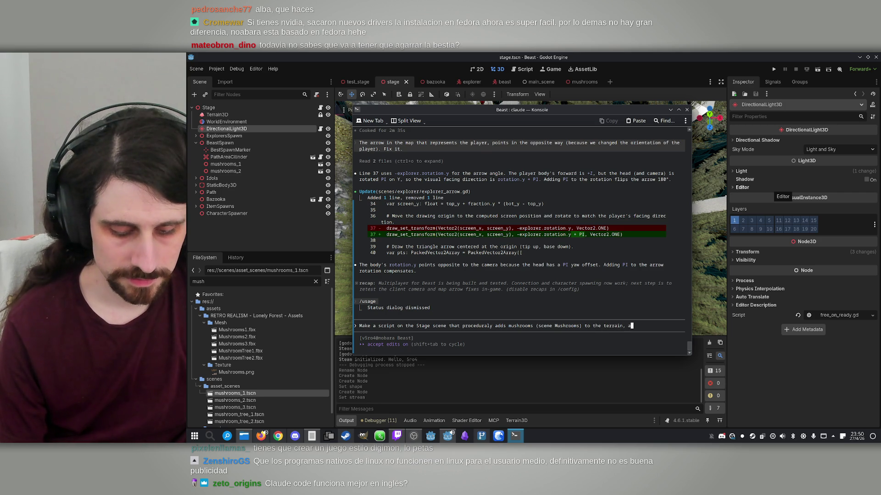
pyautogui.write('t the proper ')
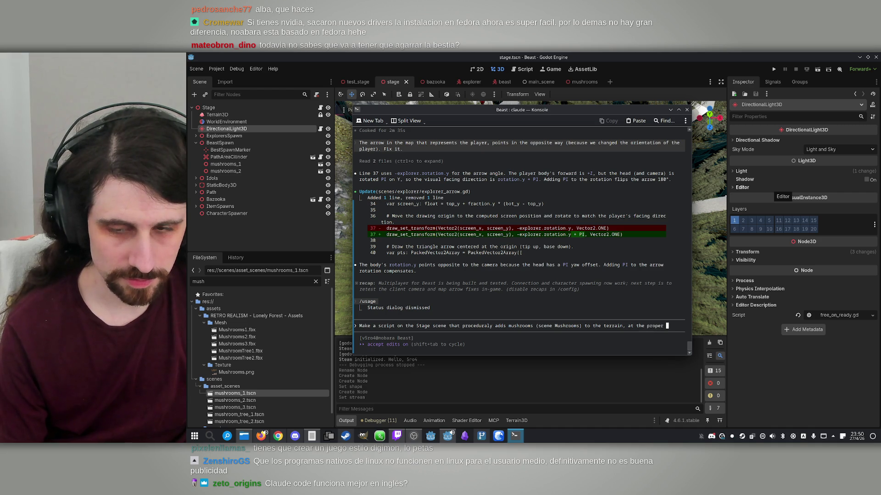
pyautogui.write('Y axis')
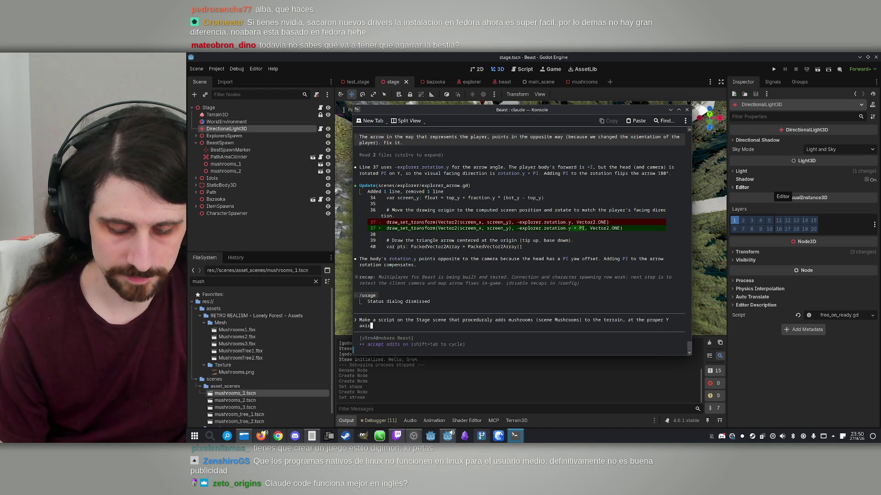
pyautogui.write(', ')
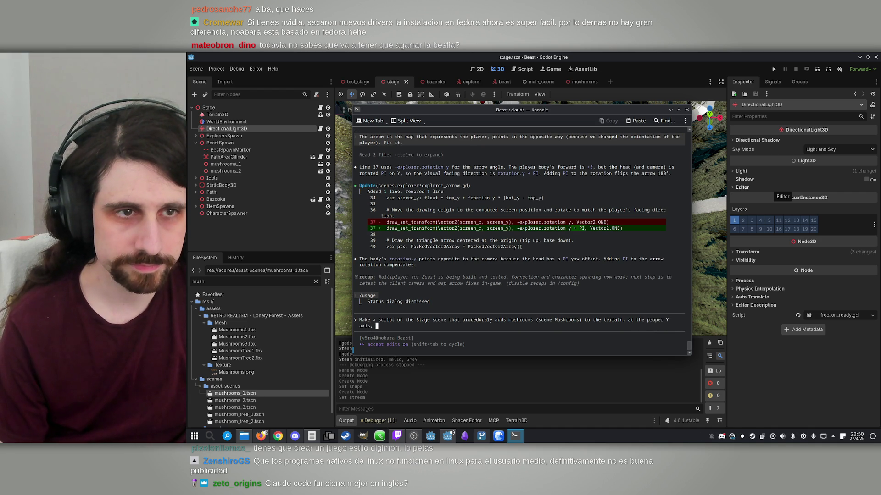
pyautogui.write('a')
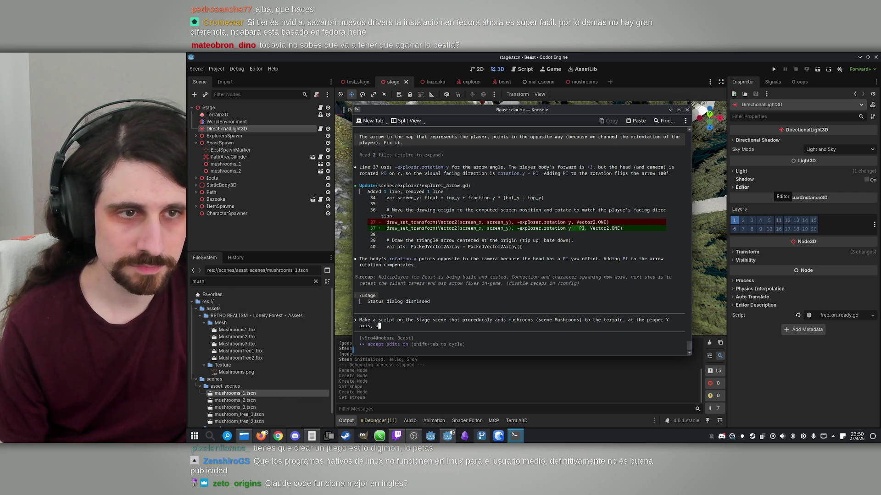
pyautogui.write('voi')
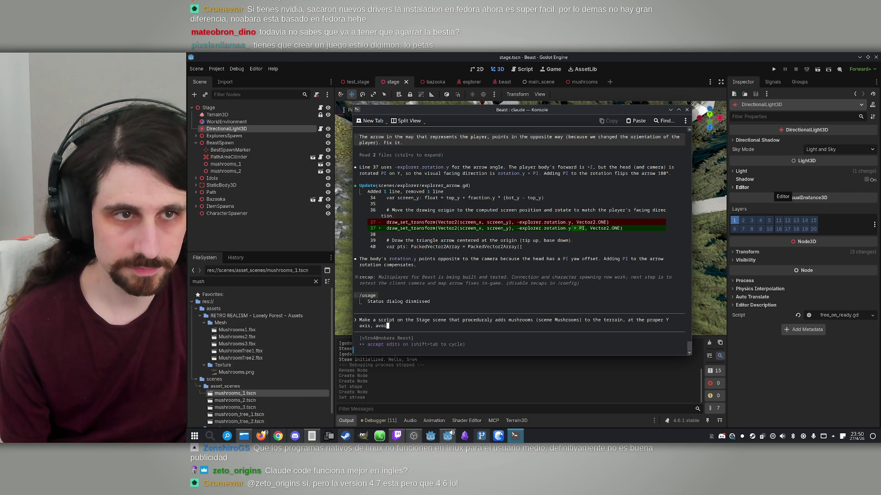
# - Change 'to the terrain' to 'over the terrain' and finish with 'avoiding the path areas.'
pyautogui.press('Left')
pyautogui.press('Left')
pyautogui.press('Left')
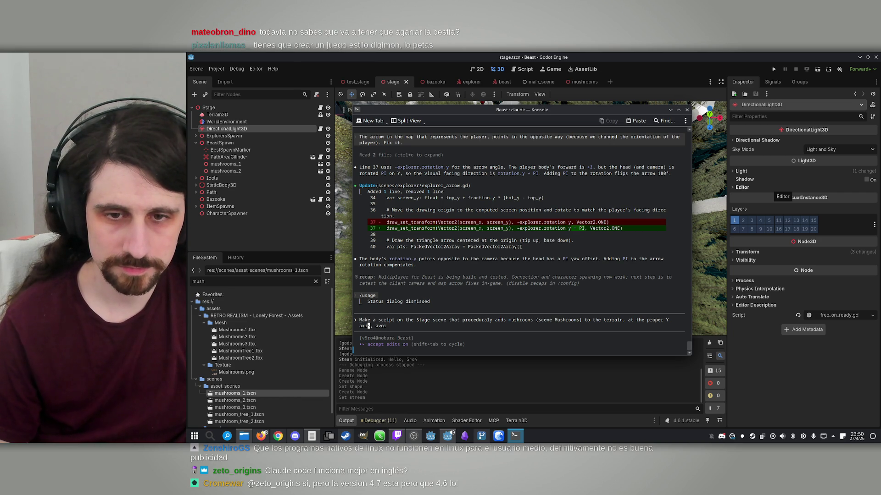
pyautogui.press('Left')
pyautogui.press('Left')
pyautogui.press('Left')
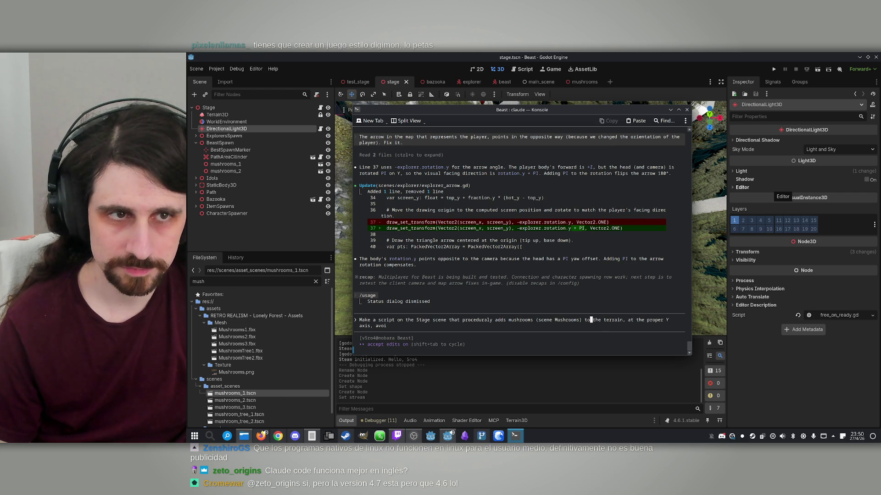
pyautogui.press('BackSpace')
pyautogui.press('BackSpace')
pyautogui.write('over')
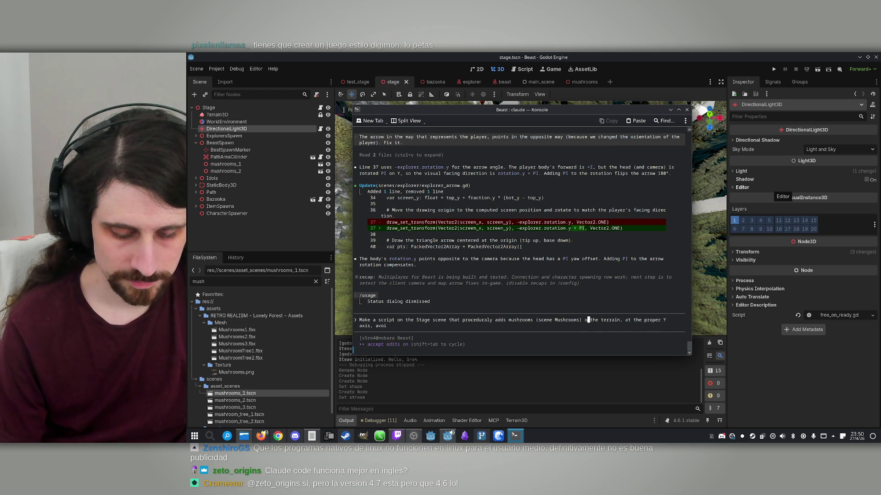
pyautogui.press('Right')
pyautogui.press('Right')
pyautogui.press('Right')
pyautogui.press('End')
pyautogui.write('ding the path')
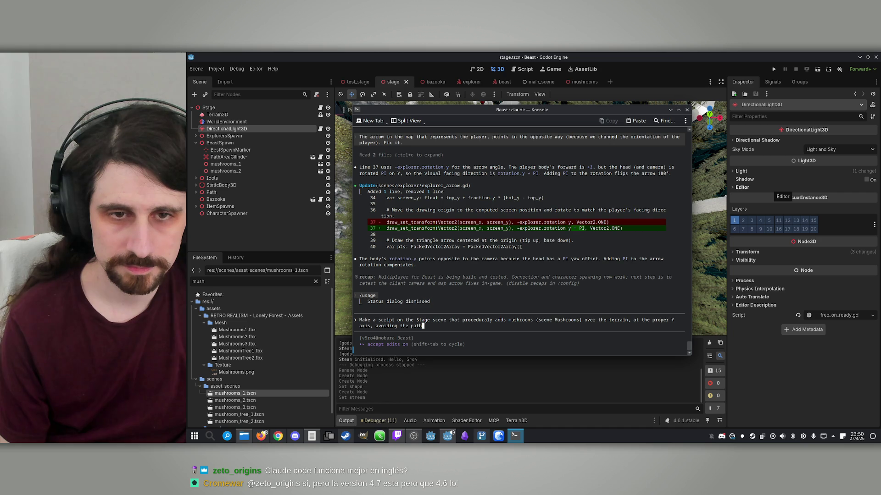
pyautogui.write(' a')
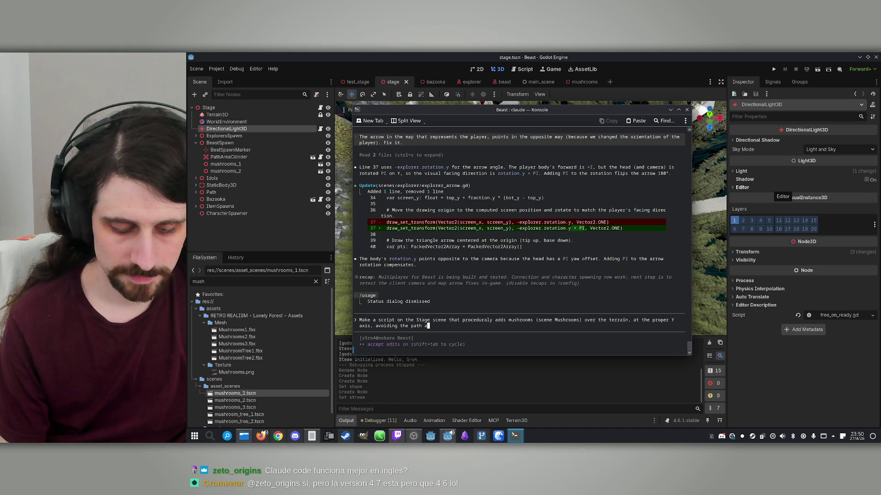
pyautogui.write('reas.')
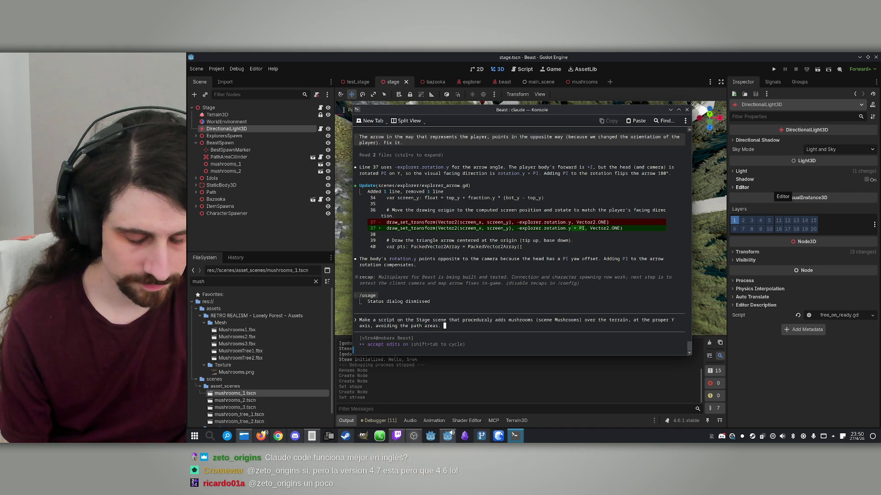
pyautogui.write('Leave an')
pyautogui.press('BackSpace')
pyautogui.press('BackSpace')
pyautogui.press('BackSpace')
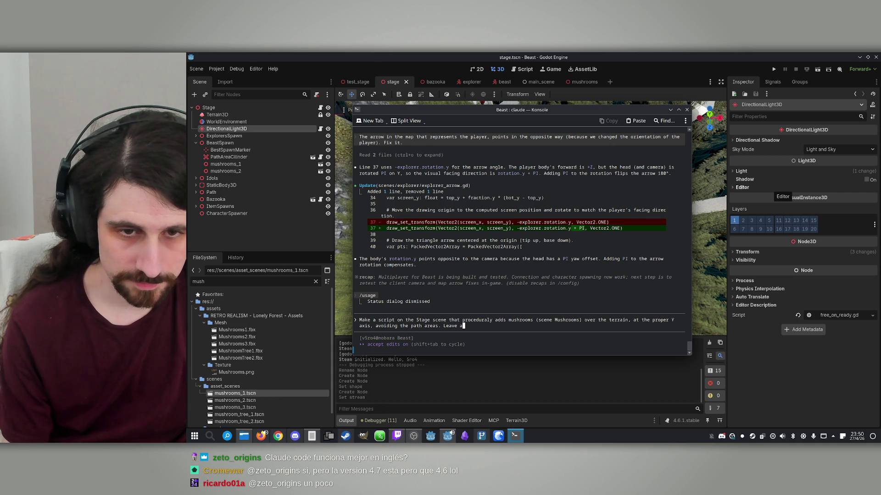
pyautogui.press('BackSpace')
pyautogui.press('BackSpace')
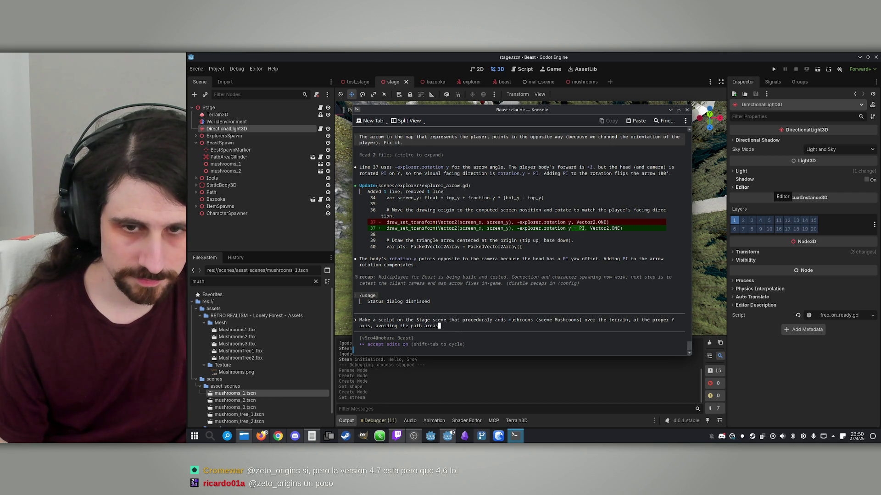
pyautogui.write('.')
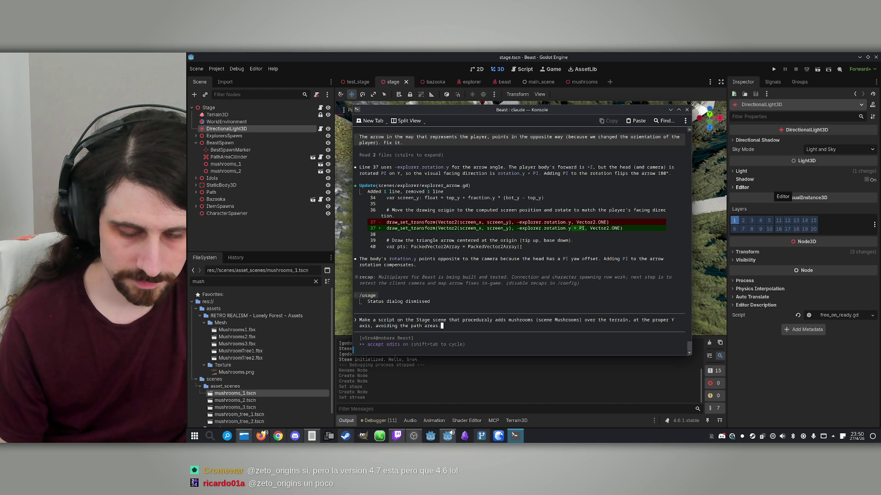
# - Insert 'all' before 'over' and submit the mushroom-scattering request
pyautogui.click(444, 320)
pyautogui.press('Right')
pyautogui.press('Right')
pyautogui.press('Right')
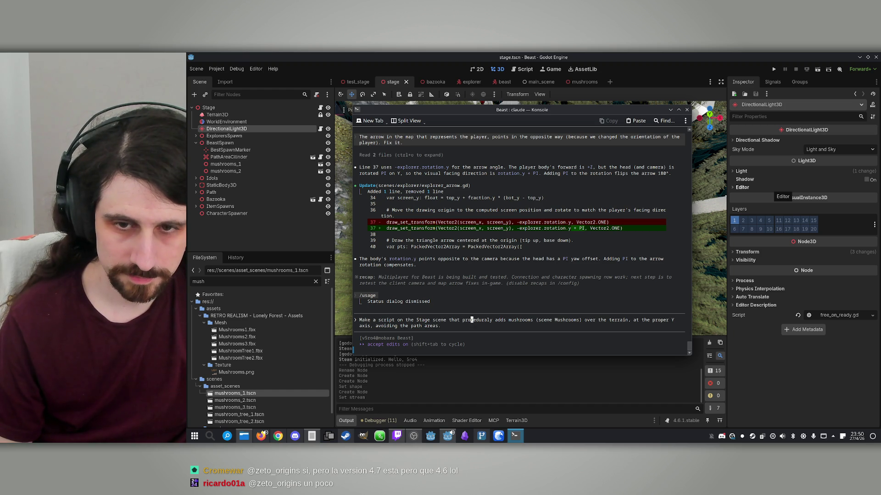
pyautogui.press('Right')
pyautogui.press('Right')
pyautogui.press('Right')
pyautogui.write('all')
pyautogui.press('Return')
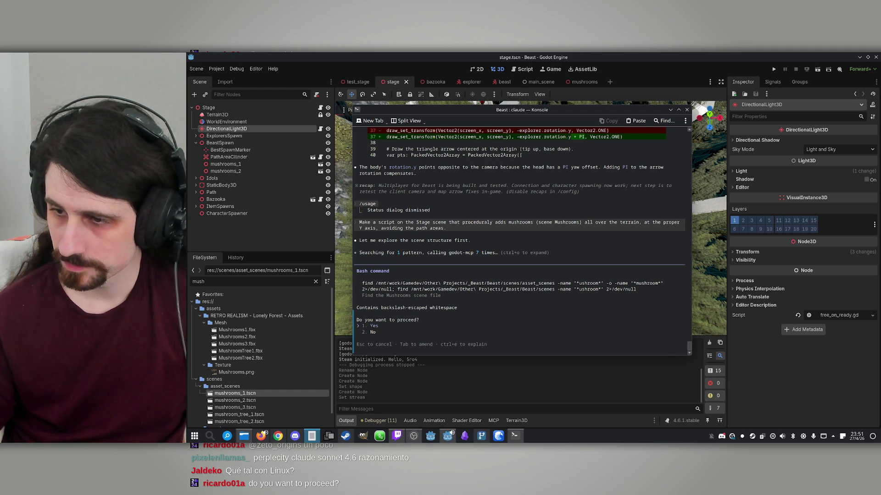
# - Approve Claude's Bash find command that searches for the mushroom scene file
pyautogui.press('Return')
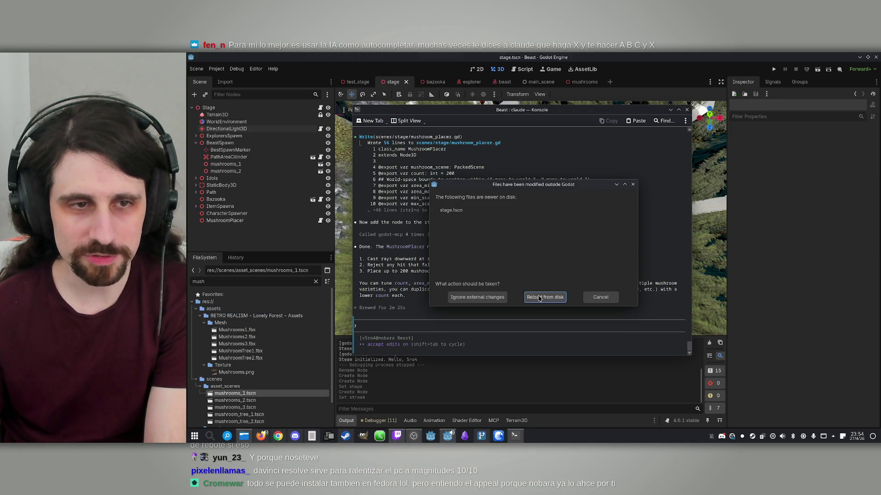
# - Reload stage.tscn from disk and collapse the Stage tree's ExplorersSpawn, BeastSpawn, Idols, Path and ItemSpawns branches
pyautogui.click(539, 295)
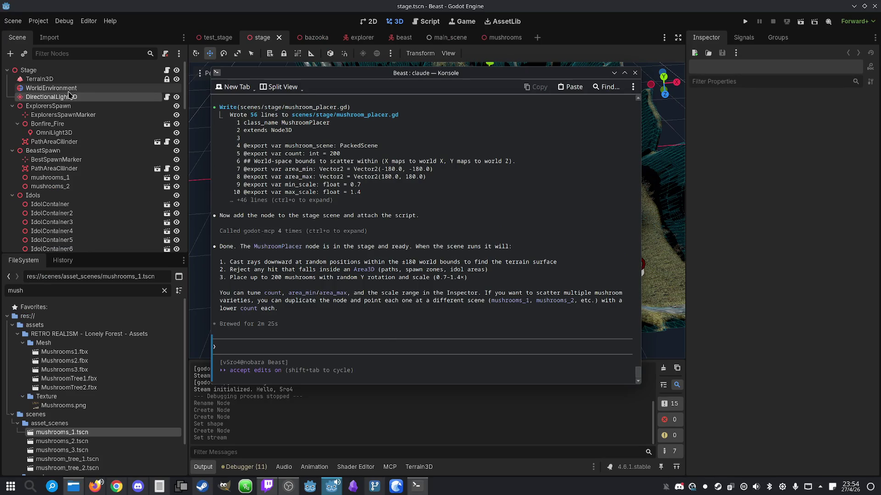
pyautogui.click(243, 126)
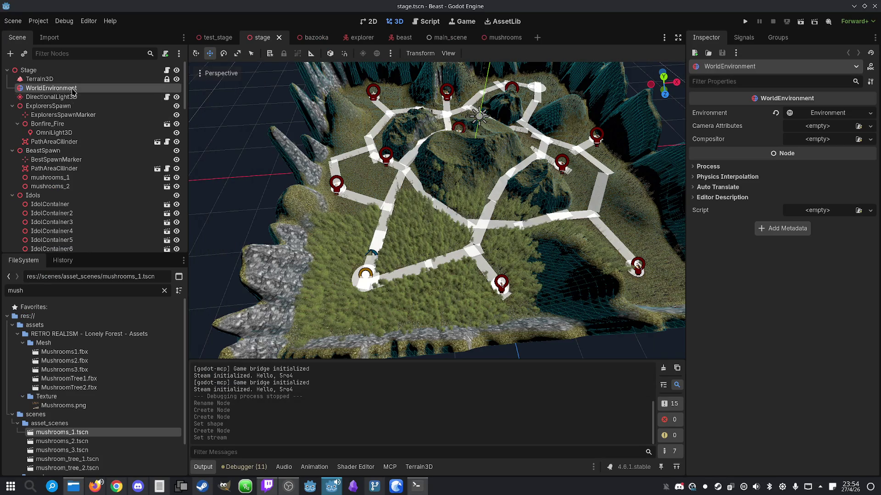
pyautogui.click(73, 106)
pyautogui.scroll(-2, 90, 135)
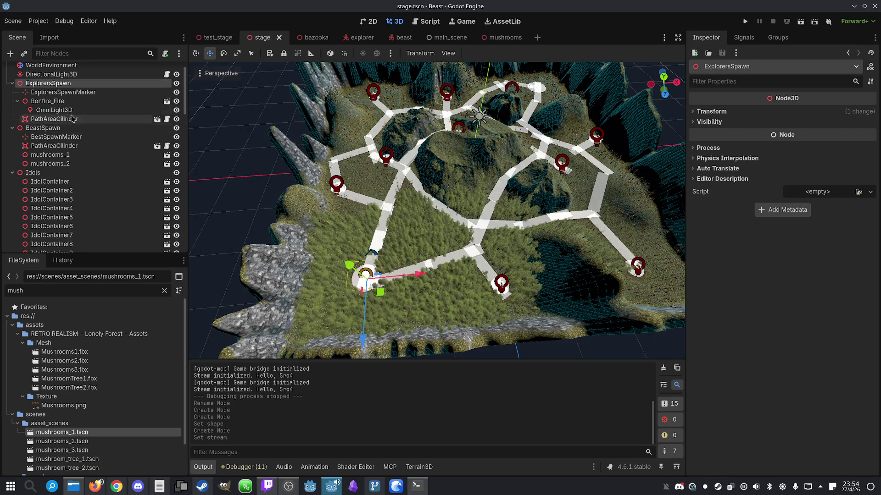
pyautogui.click(11, 83)
pyautogui.click(11, 92)
pyautogui.click(11, 101)
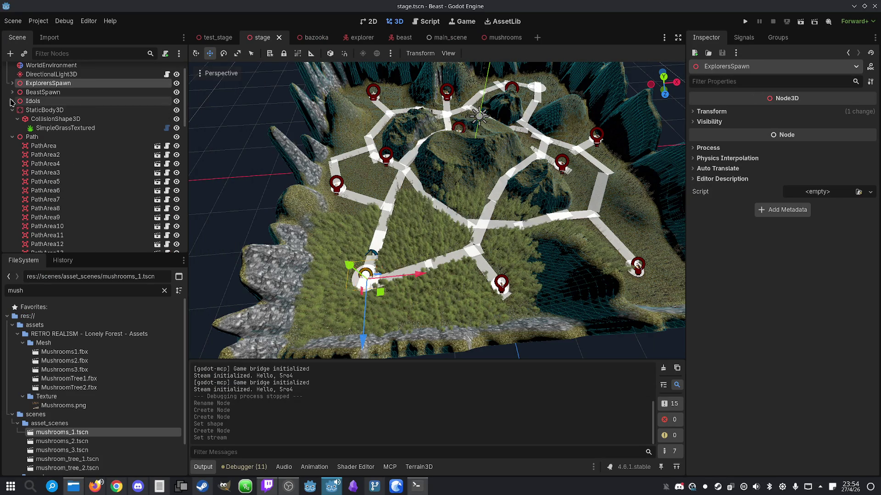
pyautogui.click(11, 110)
pyautogui.click(12, 119)
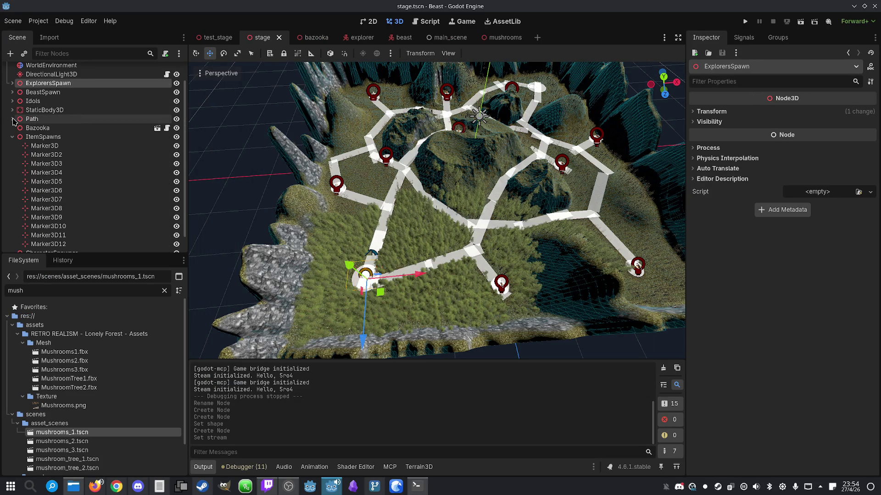
pyautogui.click(11, 137)
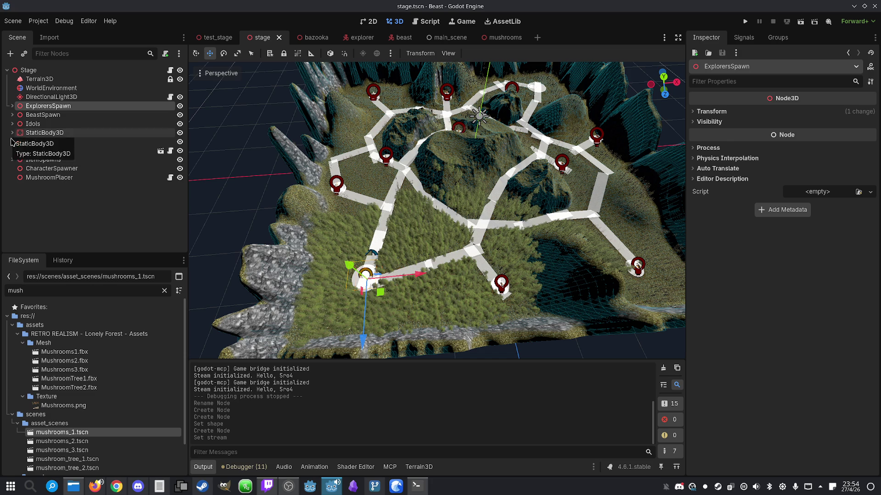
# - Open the MushroomPlacer node's mushroom_placer.gd script and launch the project
pyautogui.click(66, 182)
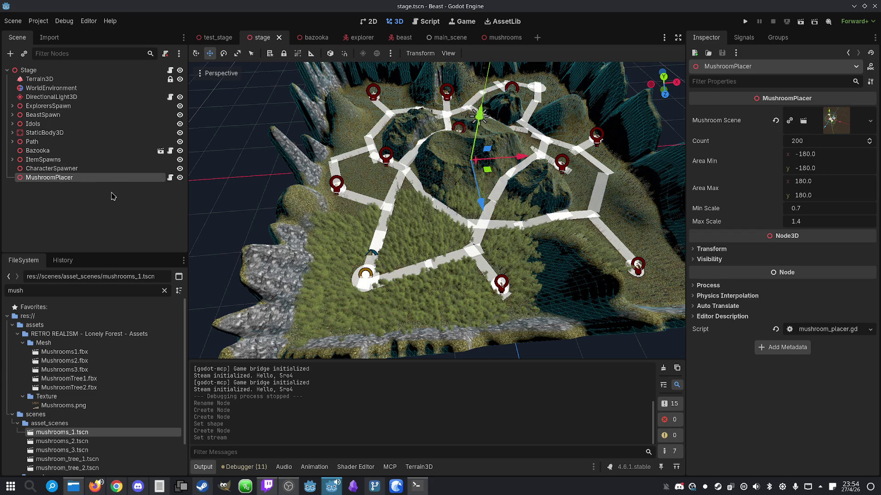
pyautogui.click(171, 178)
pyautogui.rightClick(471, 193)
pyautogui.click(488, 155)
pyautogui.scroll(-5, 488, 159)
pyautogui.scroll(5, 487, 162)
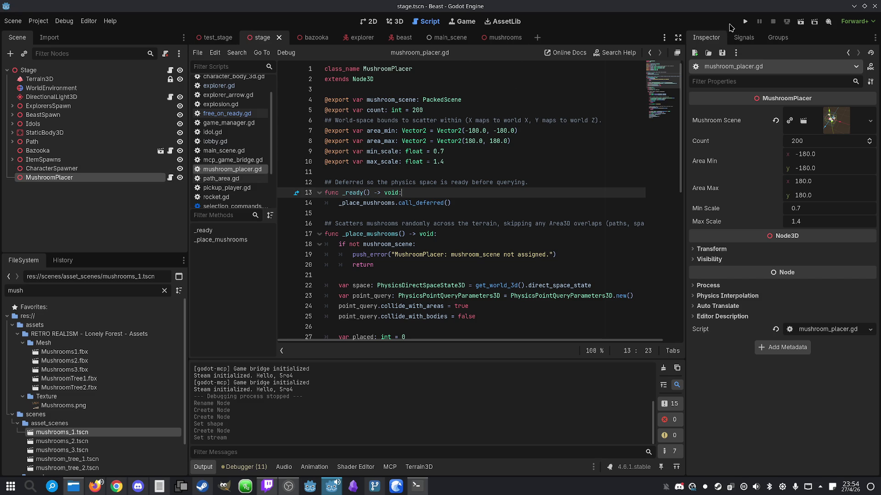
pyautogui.click(744, 21)
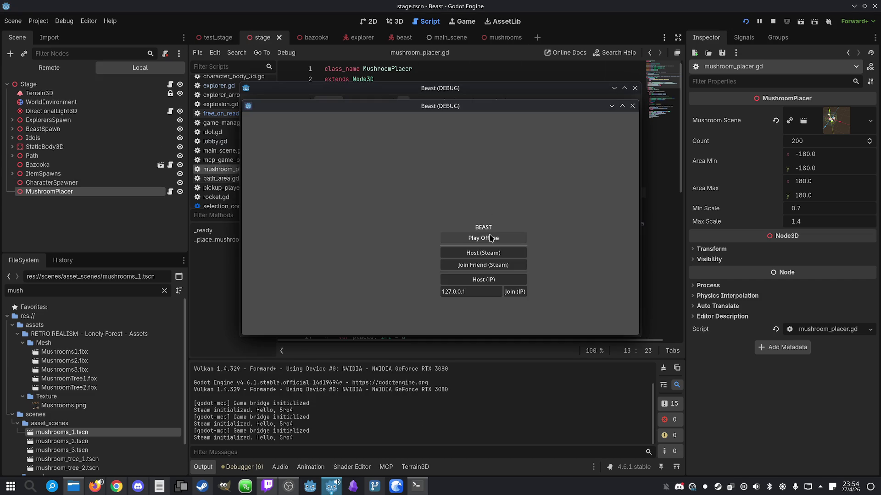
# - Play offline, walk forward through the forest with W, then exit the fullscreen game
pyautogui.click(629, 99)
pyautogui.click(624, 87)
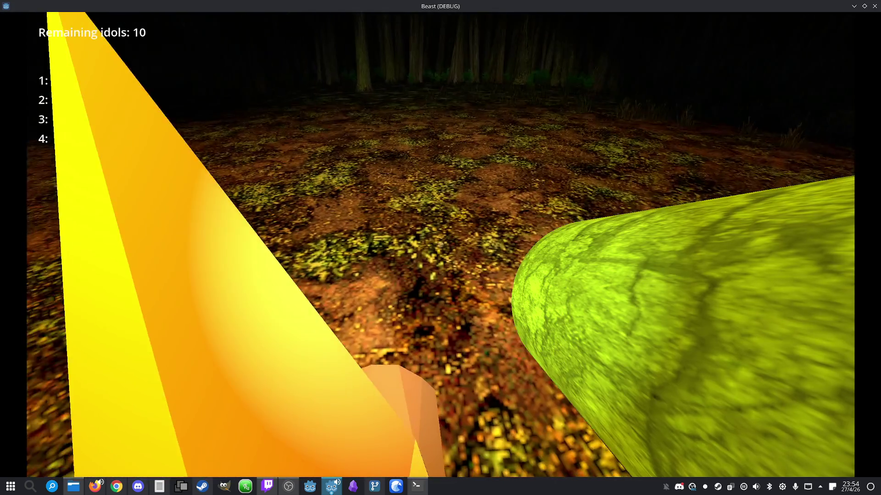
pyautogui.press('w')
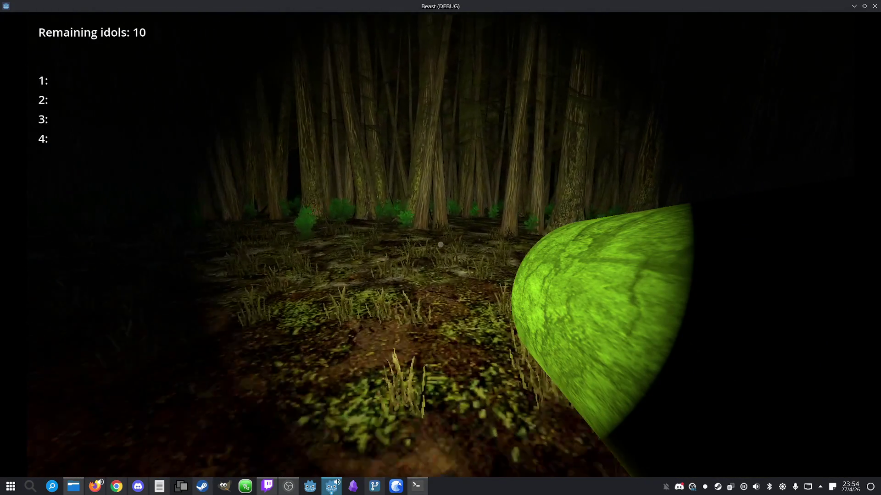
pyautogui.press('w')
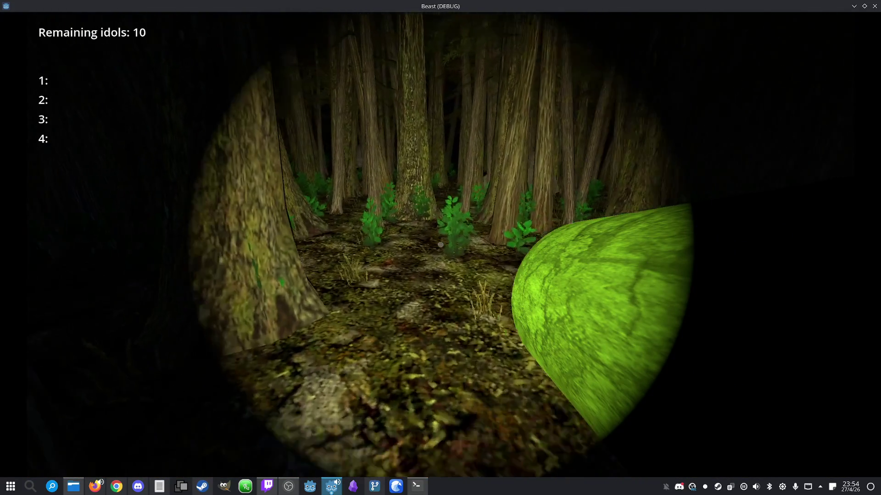
pyautogui.press('w')
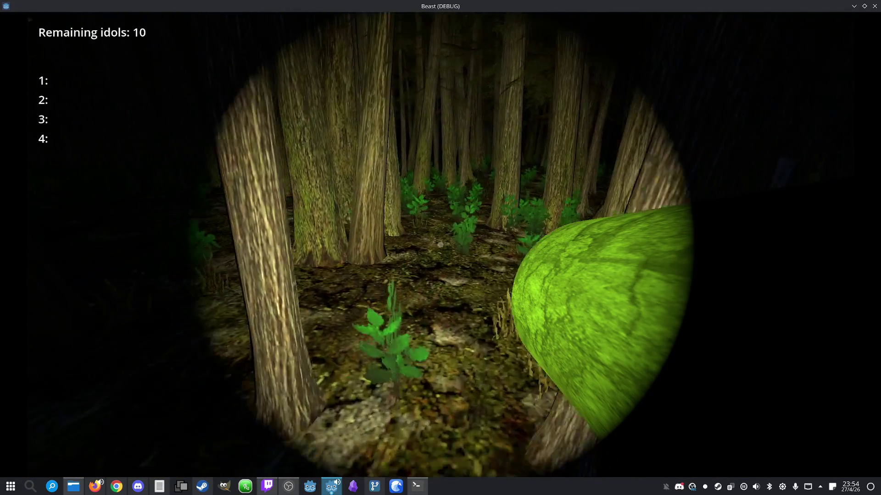
pyautogui.press('w')
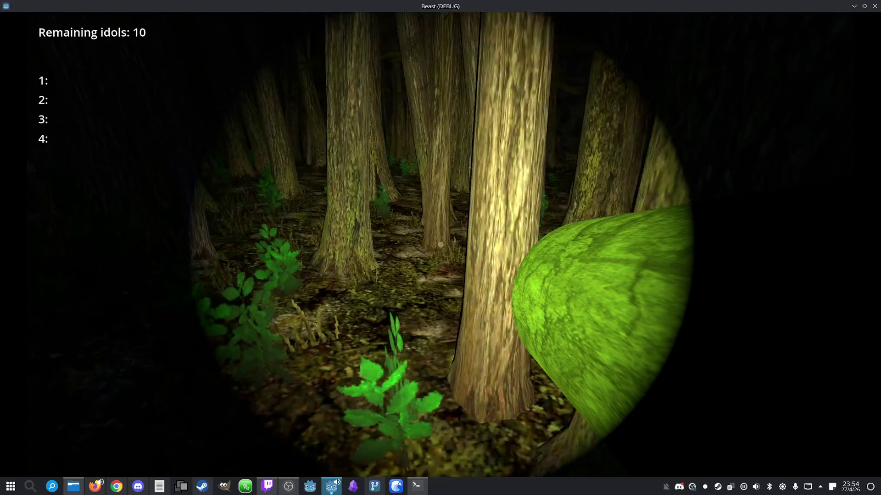
pyautogui.press('w')
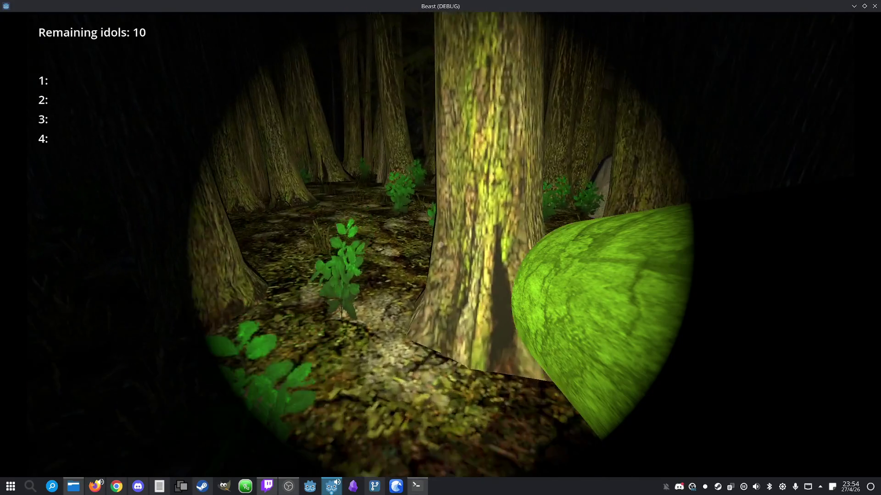
pyautogui.press('super')
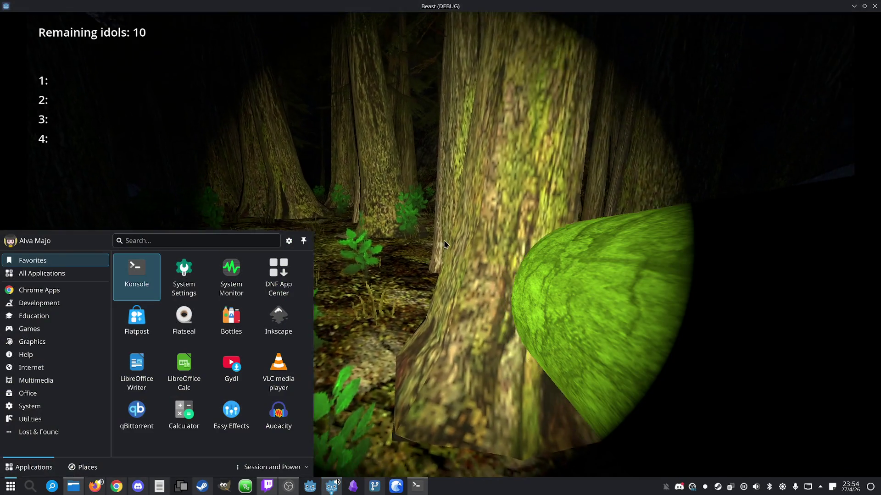
pyautogui.click(864, 6)
pyautogui.press('super')
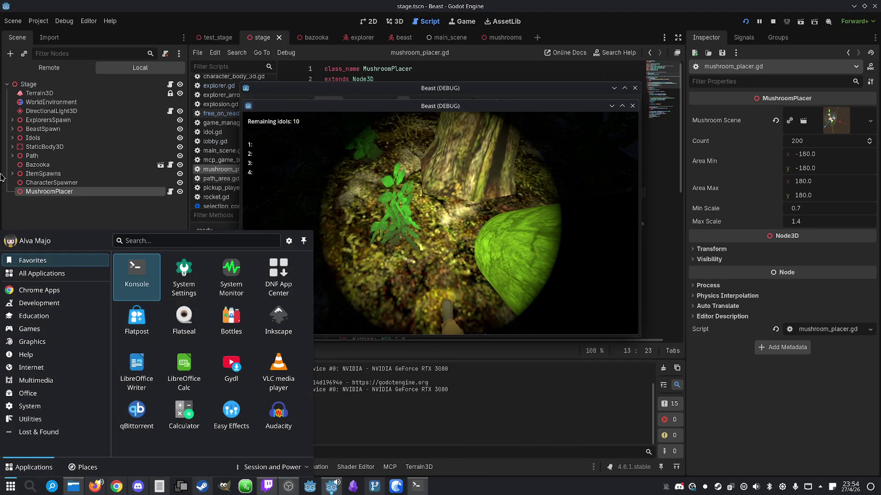
# - Search the running game's remote tree for 'mush', stop the game, and return to the Stage tree
pyautogui.press('super')
pyautogui.press('F8')
pyautogui.click(66, 191)
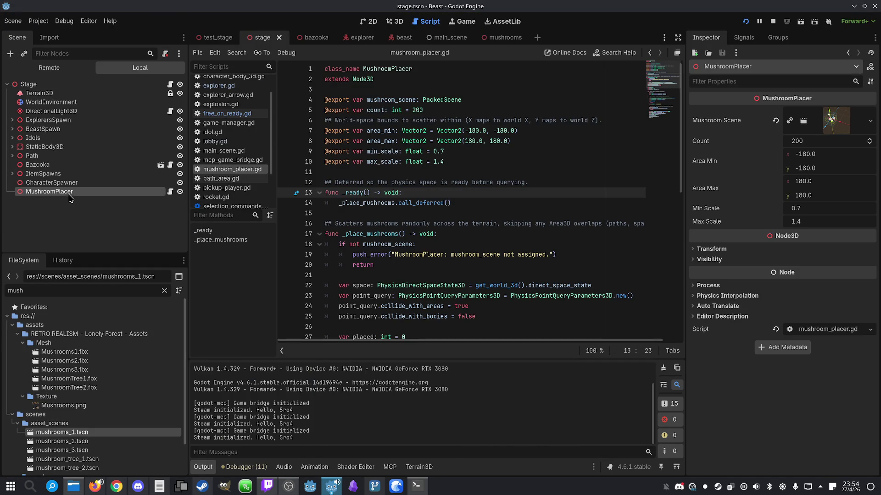
pyautogui.click(86, 71)
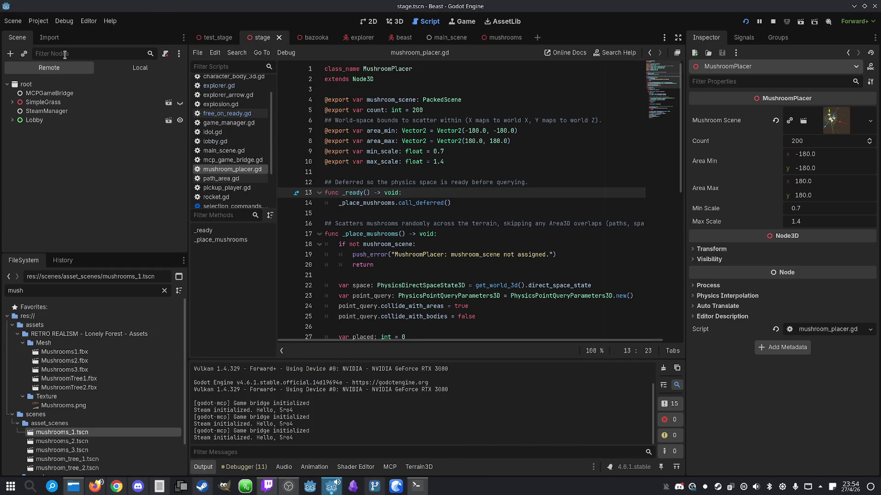
pyautogui.write('mush')
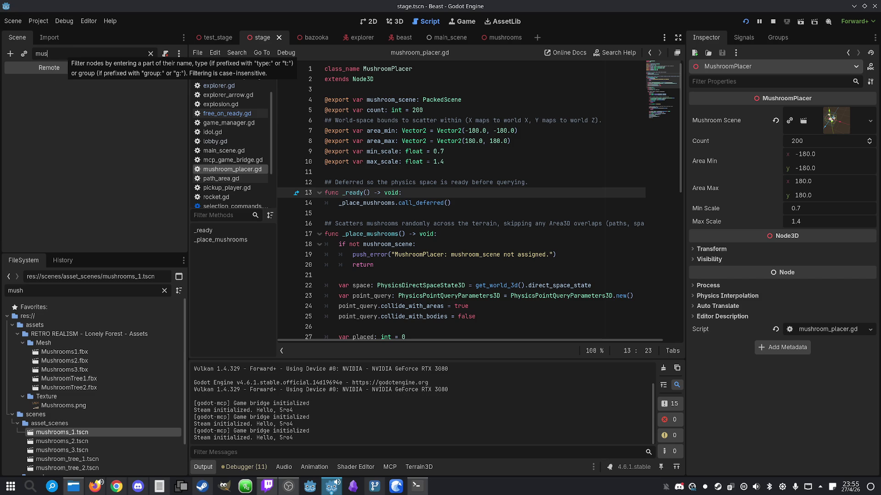
pyautogui.click(80, 72)
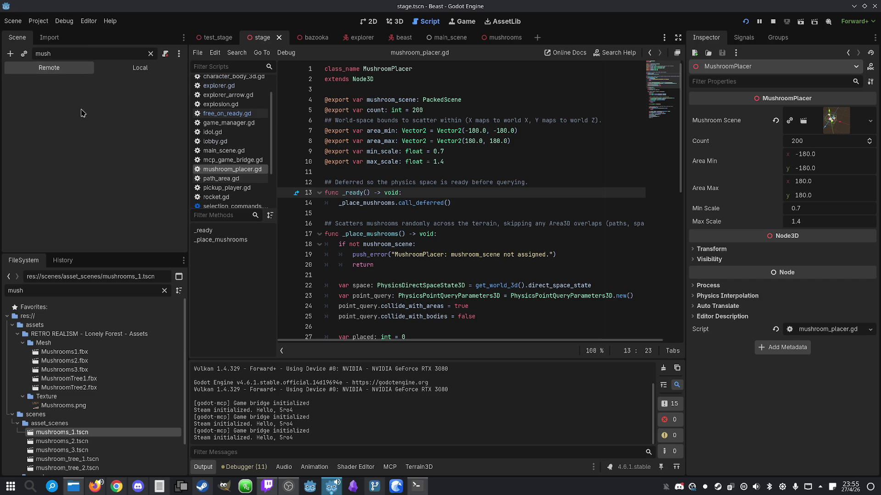
pyautogui.click(773, 21)
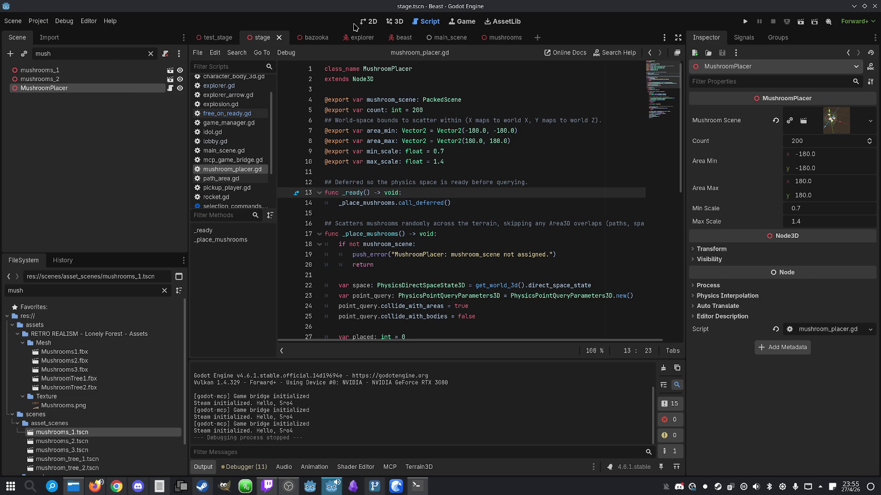
pyautogui.click(150, 53)
# - Review mushroom_placer.gd's _place_mushrooms method, mushroom_scene usage, and the space, point_query and placed variables
pyautogui.click(169, 178)
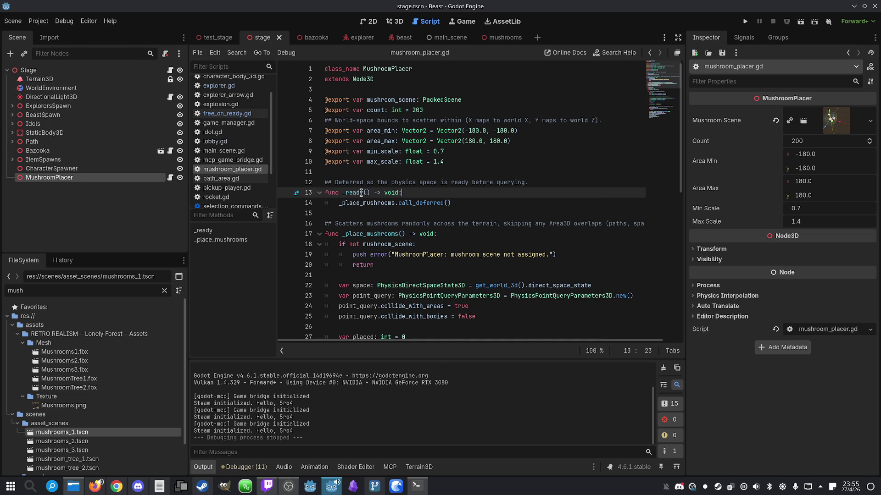
pyautogui.doubleClick(375, 203)
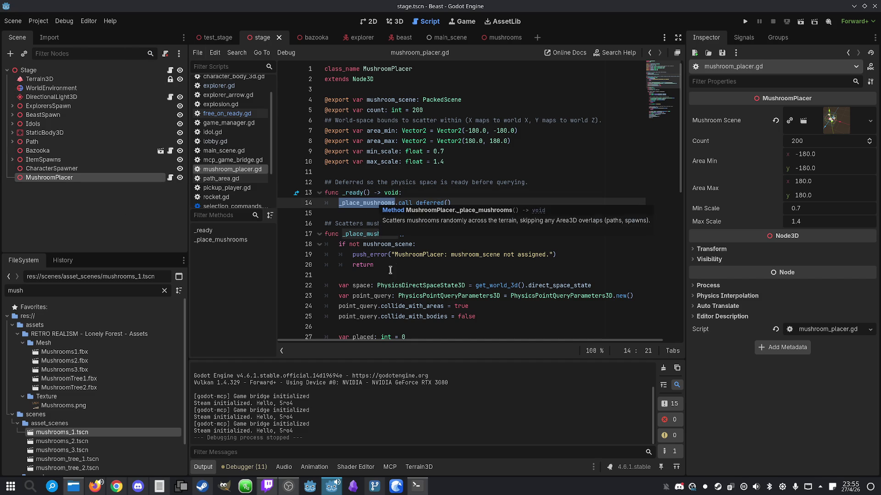
pyautogui.scroll(-1, 473, 234)
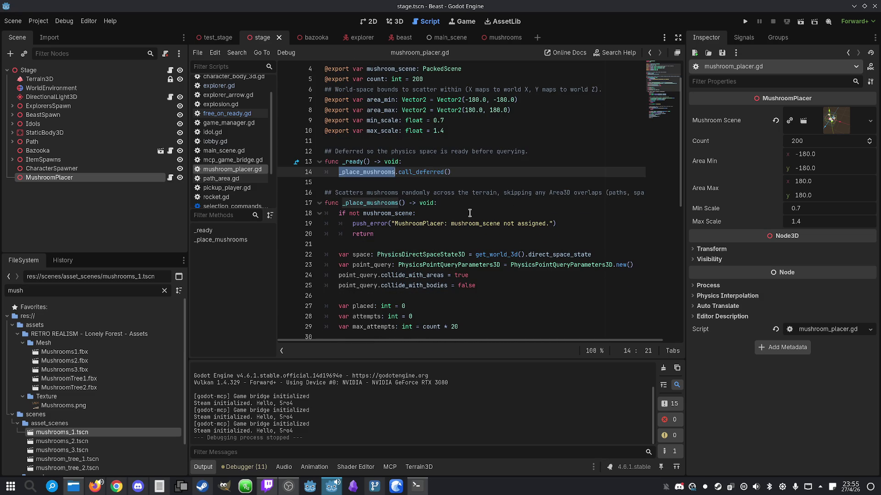
pyautogui.scroll(-1, 470, 212)
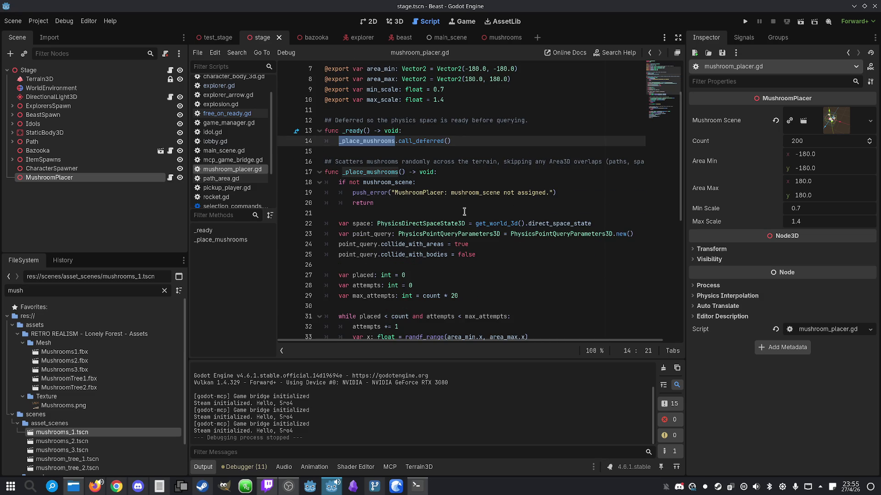
pyautogui.doubleClick(402, 183)
pyautogui.scroll(2, 425, 221)
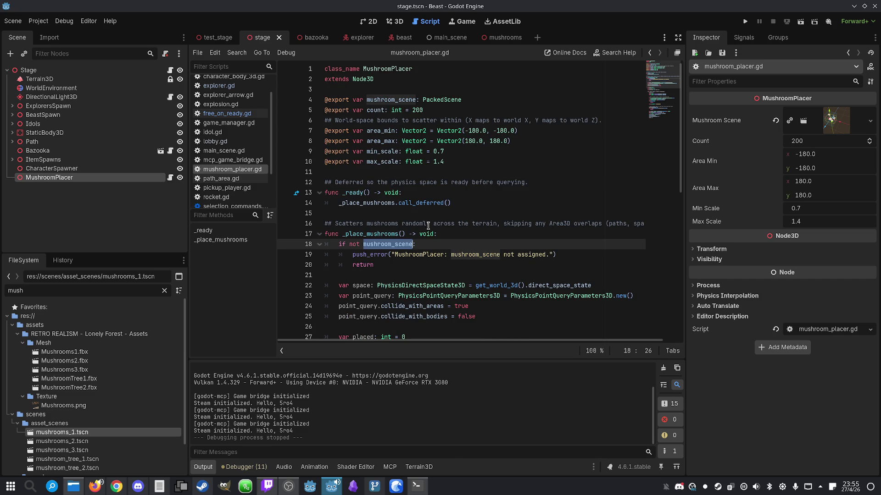
pyautogui.click(59, 179)
pyautogui.scroll(-1, 367, 295)
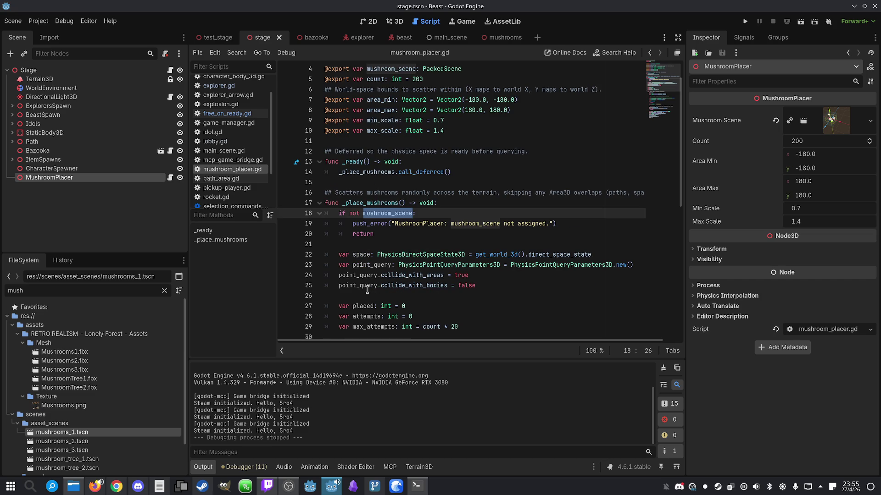
pyautogui.doubleClick(367, 255)
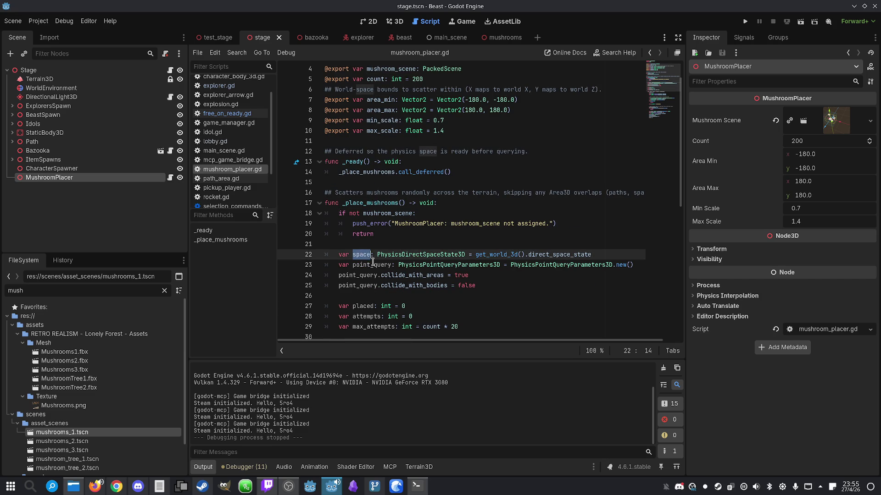
pyautogui.doubleClick(371, 266)
pyautogui.doubleClick(362, 306)
pyautogui.scroll(-4, 438, 298)
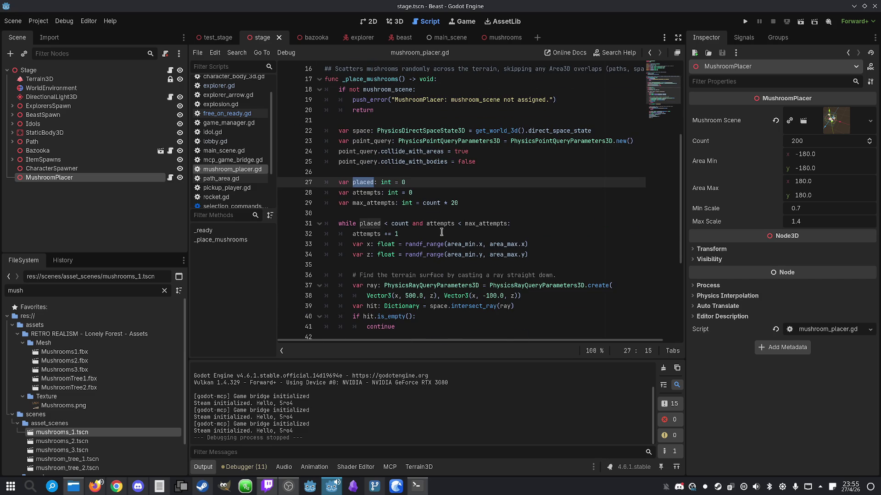
# - Change the script's default count from 200 to 2000
pyautogui.doubleClick(483, 223)
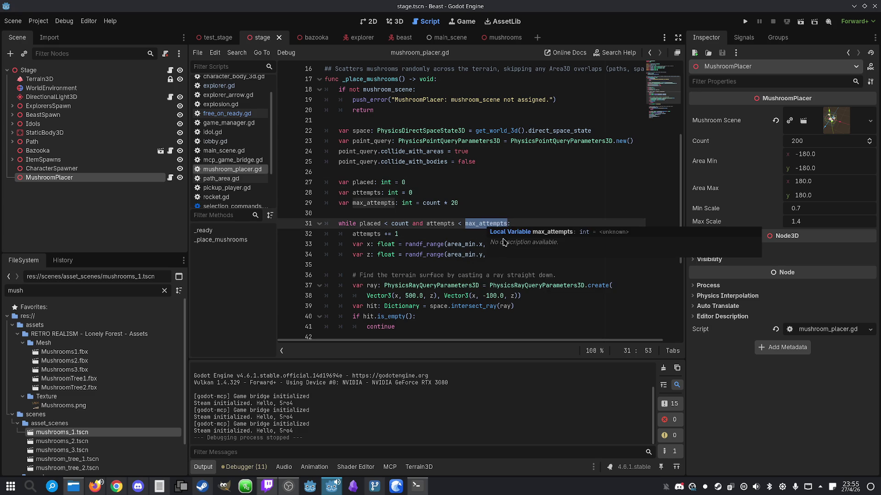
pyautogui.doubleClick(432, 203)
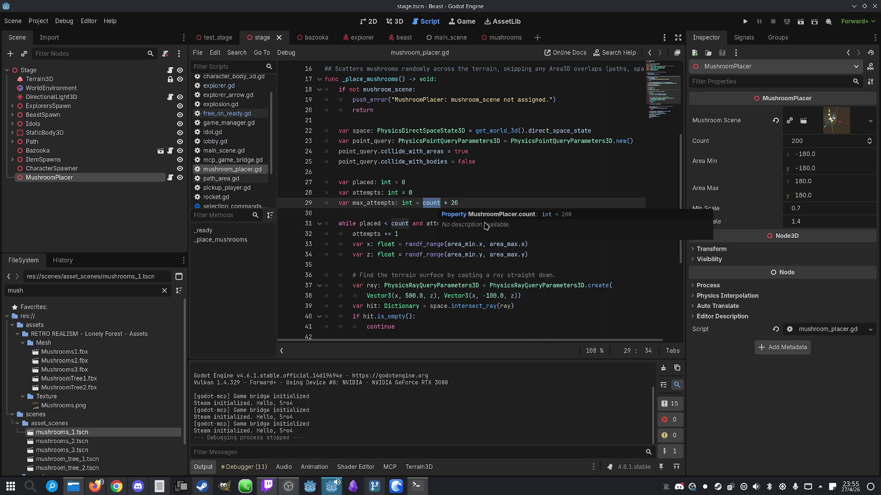
pyautogui.scroll(4, 490, 221)
pyautogui.scroll(1, 490, 221)
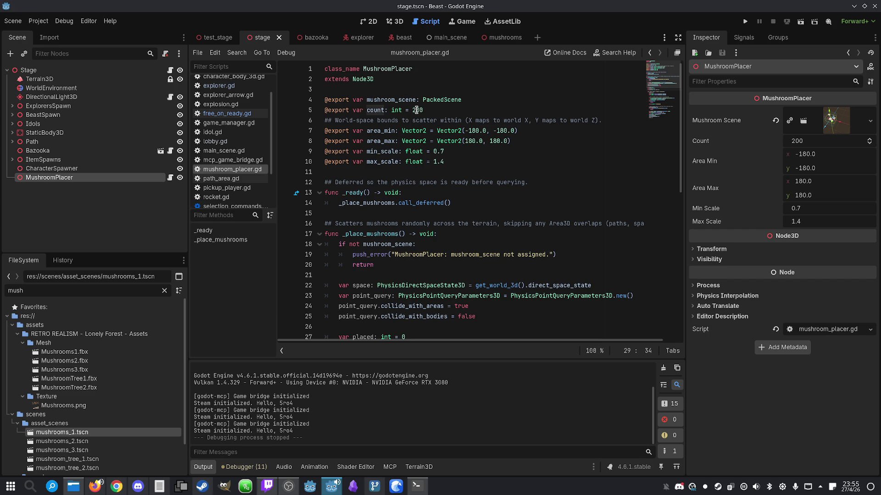
pyautogui.click(432, 112)
pyautogui.write('0')
pyautogui.click(480, 164)
# - Test the 2000-mushroom count by playing offline and walking into the forest, then stop the game
pyautogui.click(744, 22)
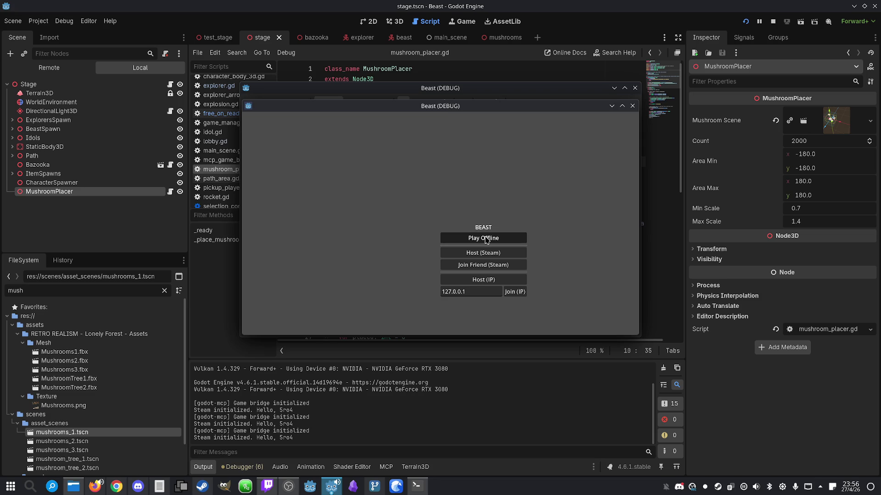
pyautogui.click(486, 239)
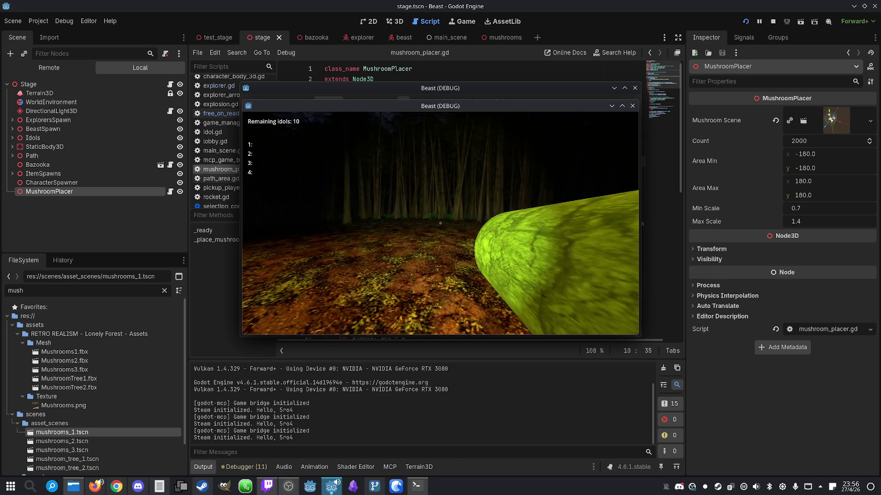
pyautogui.press('w')
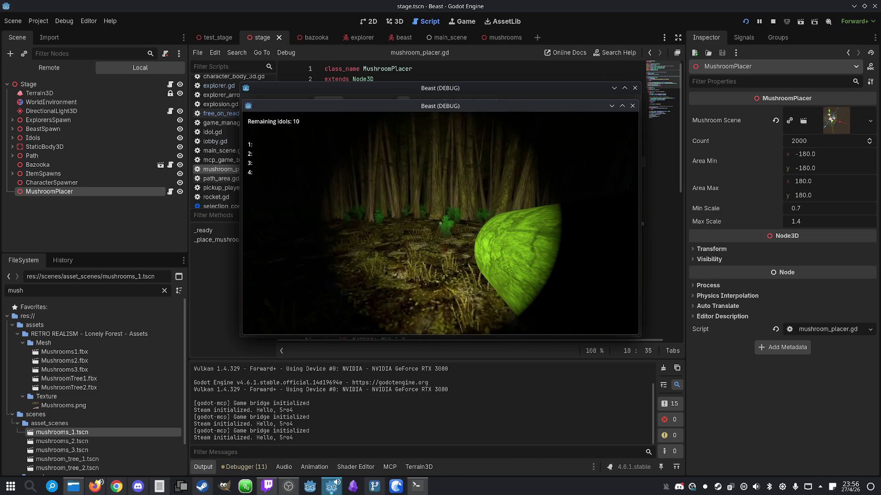
pyautogui.press('w')
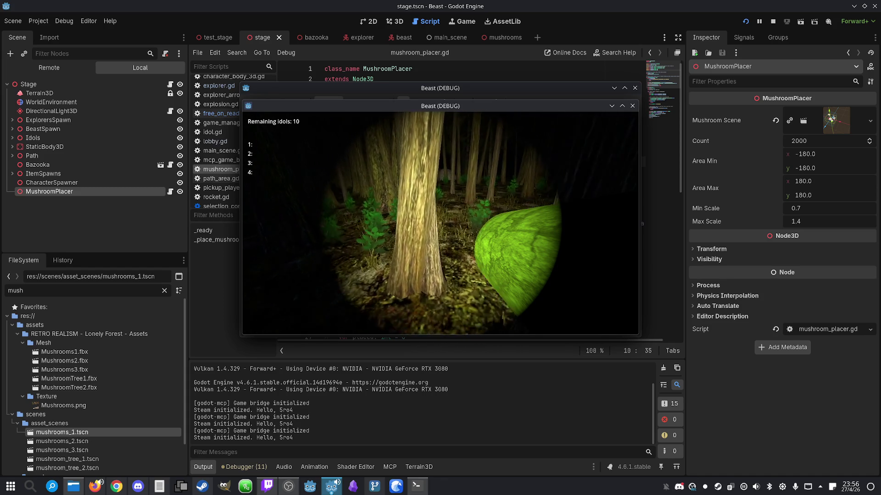
pyautogui.press('super')
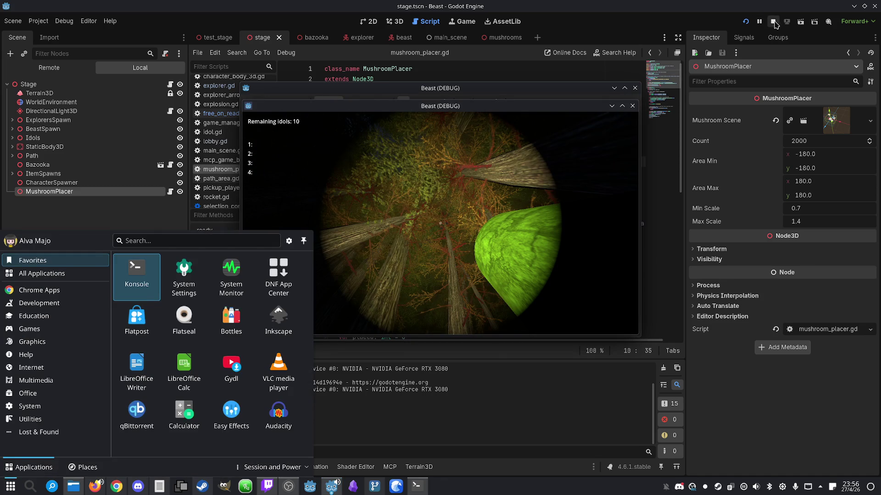
pyautogui.click(773, 21)
pyautogui.click(506, 224)
# - Add a new line after placed += 1, outdented out of the while loop
pyautogui.scroll(-3, 506, 220)
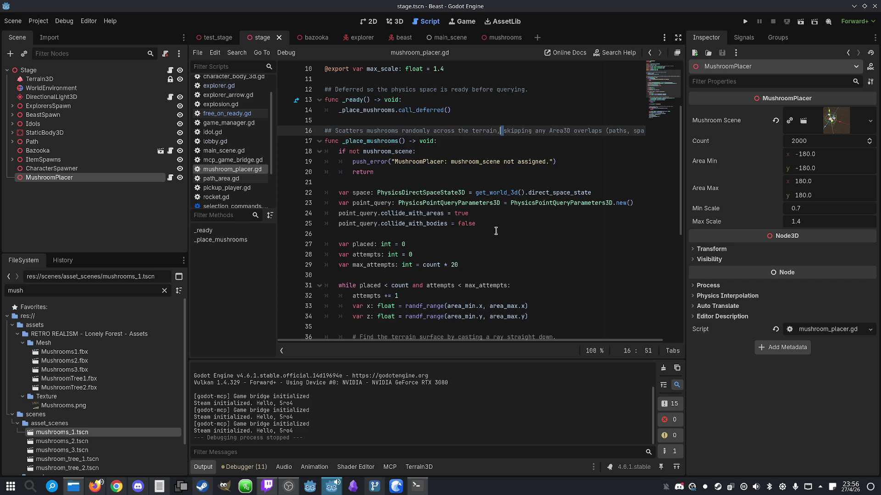
pyautogui.click(505, 215)
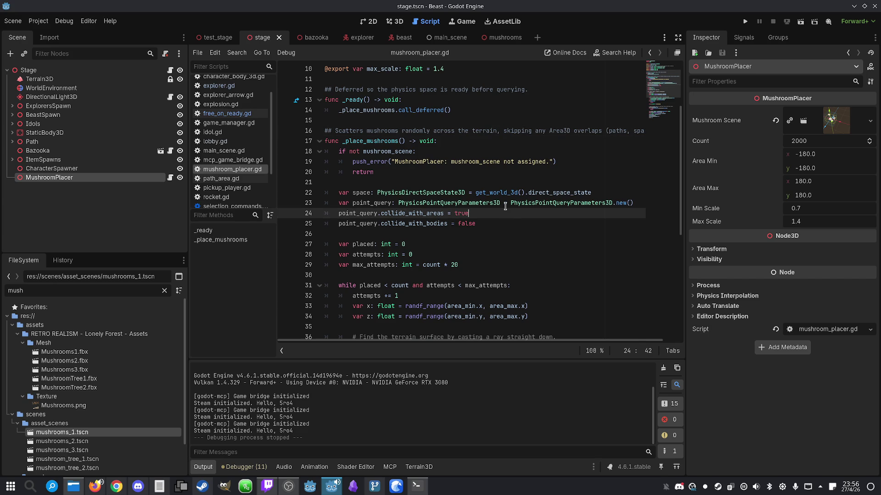
pyautogui.scroll(-1, 477, 244)
pyautogui.scroll(-2, 474, 240)
pyautogui.scroll(-3, 470, 239)
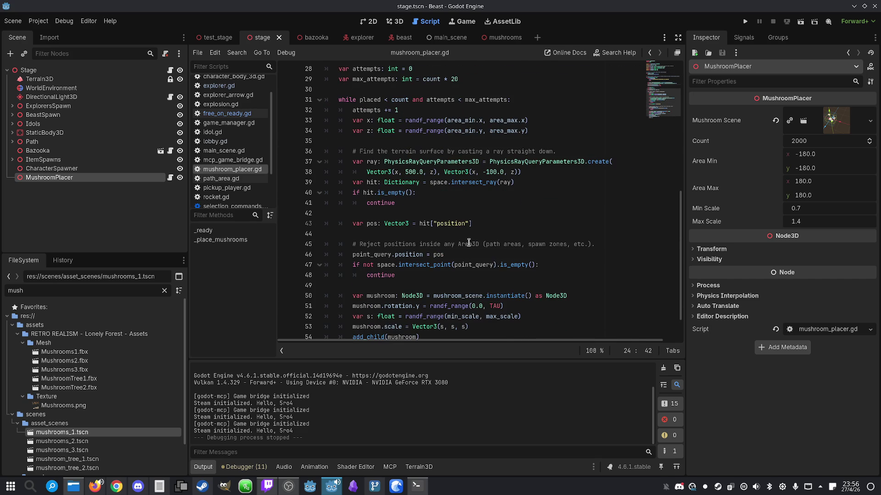
pyautogui.click(461, 233)
pyautogui.scroll(-1, 459, 228)
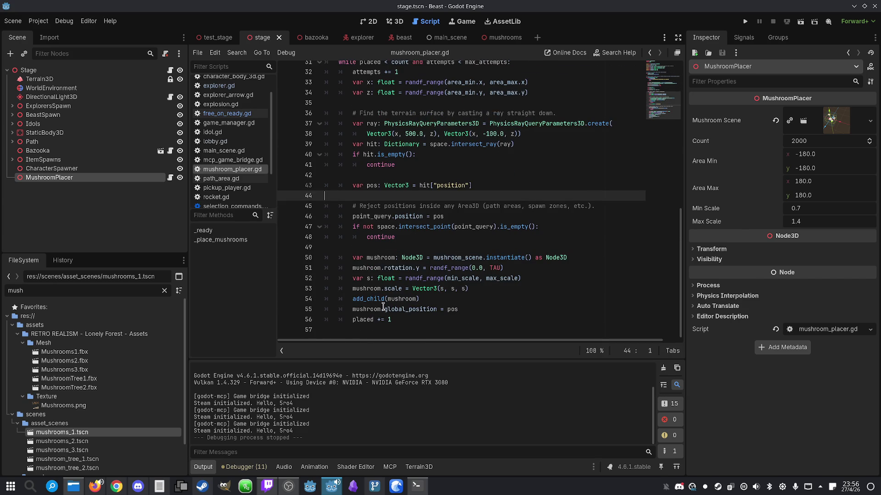
pyautogui.click(411, 323)
pyautogui.click(368, 327)
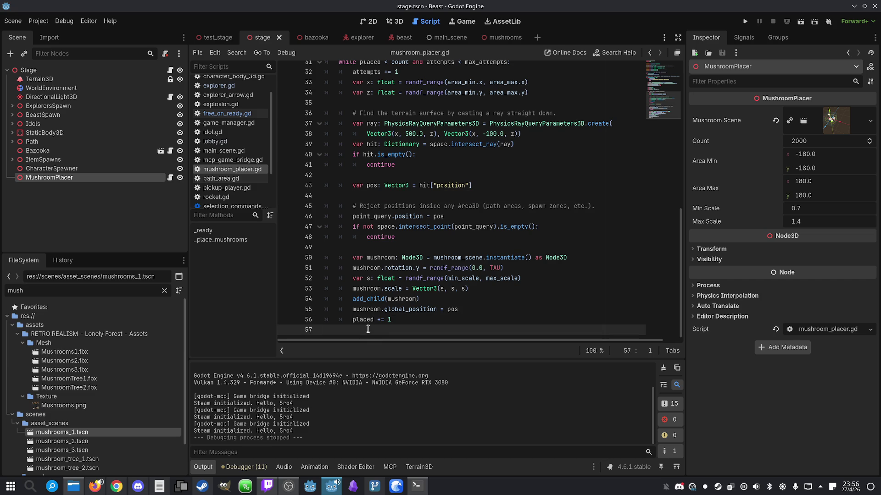
pyautogui.click(367, 321)
pyautogui.click(426, 322)
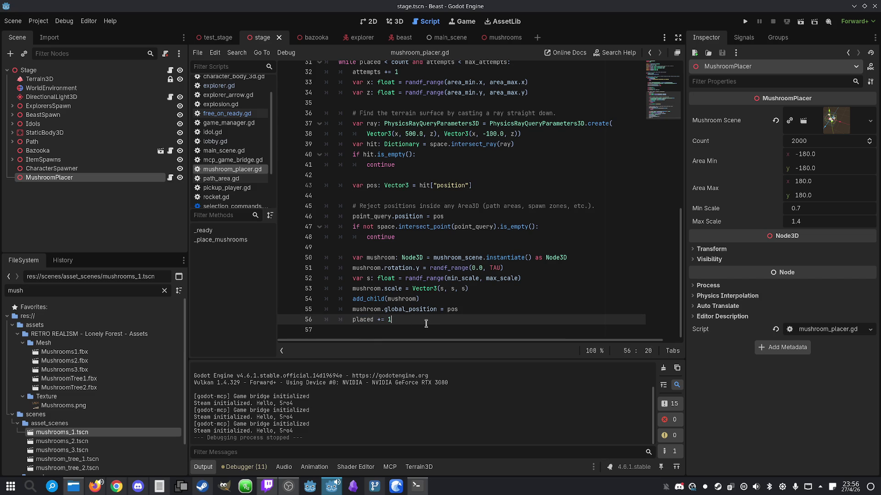
pyautogui.press('Return')
pyautogui.hotkey('ctrl', 'space')
pyautogui.press('Escape')
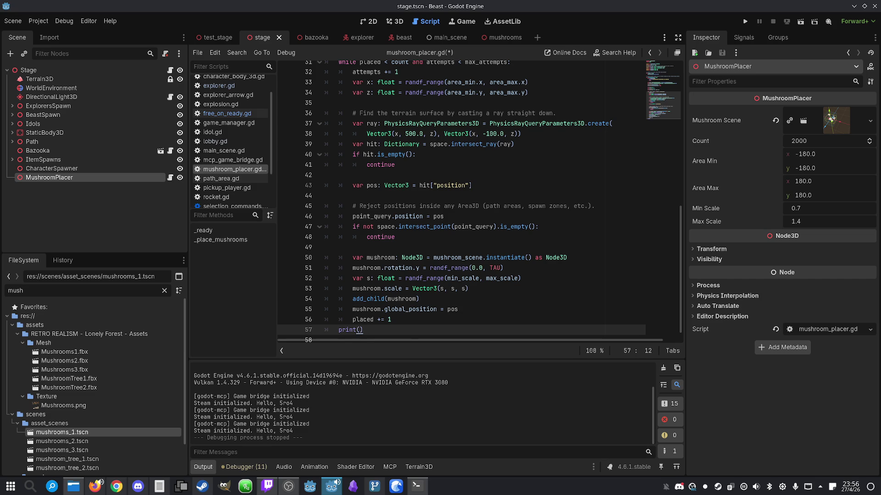
# - Write print("Placed " + str(placed) + " mushrooms."), fix the typo, and save the script
pyautogui.write('"Placed " + str')
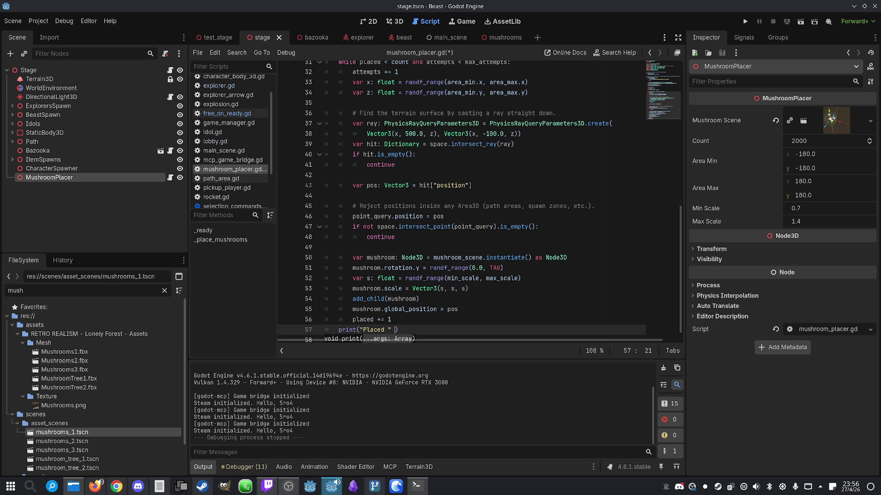
pyautogui.write('()')
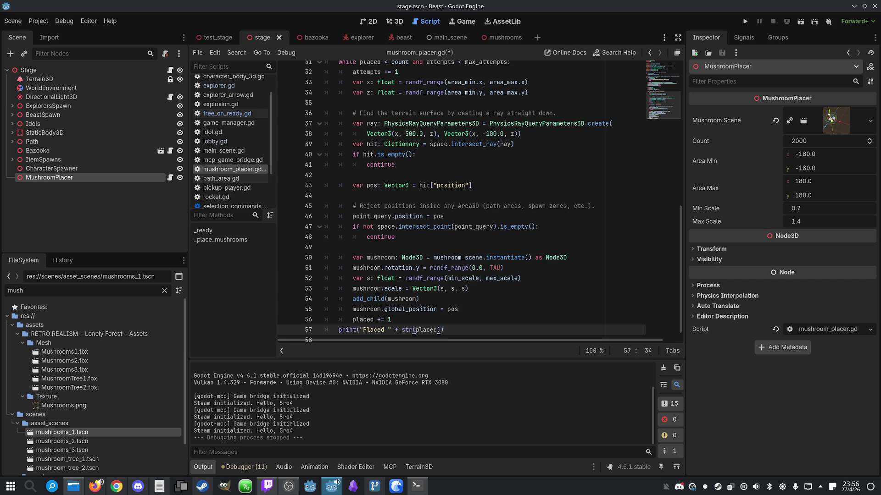
pyautogui.write('"')
pyautogui.write(' mushroms.')
pyautogui.press('Left')
pyautogui.write('o')
pyautogui.hotkey('ctrl', 's')
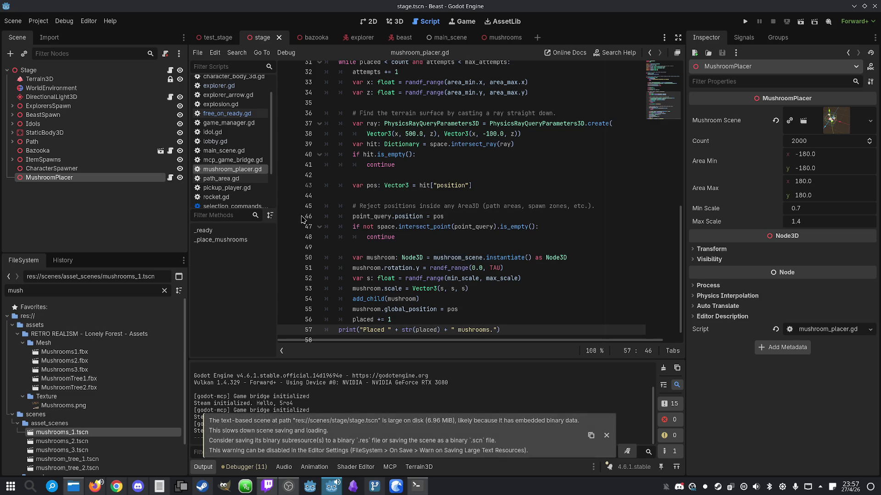
pyautogui.click(496, 277)
# - Play offline, walk among the trees to view the mushroom clusters up close, then stop the run
pyautogui.click(746, 24)
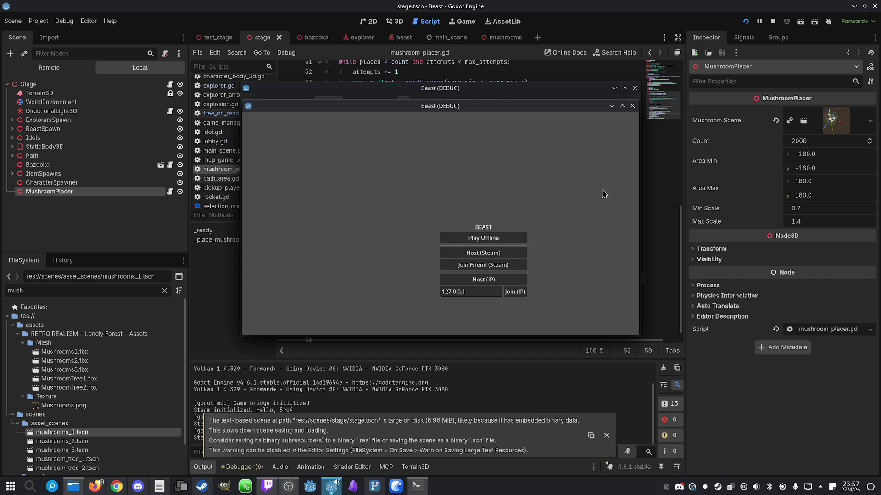
pyautogui.click(514, 234)
pyautogui.press('w')
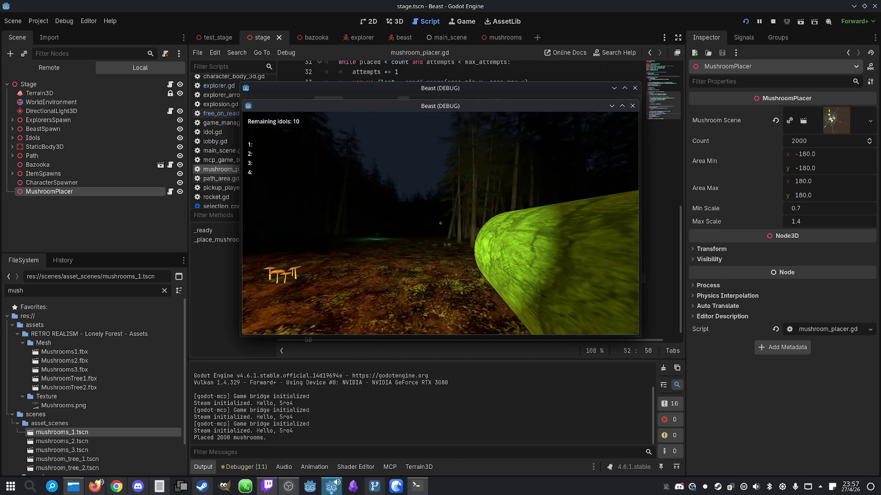
pyautogui.press('w')
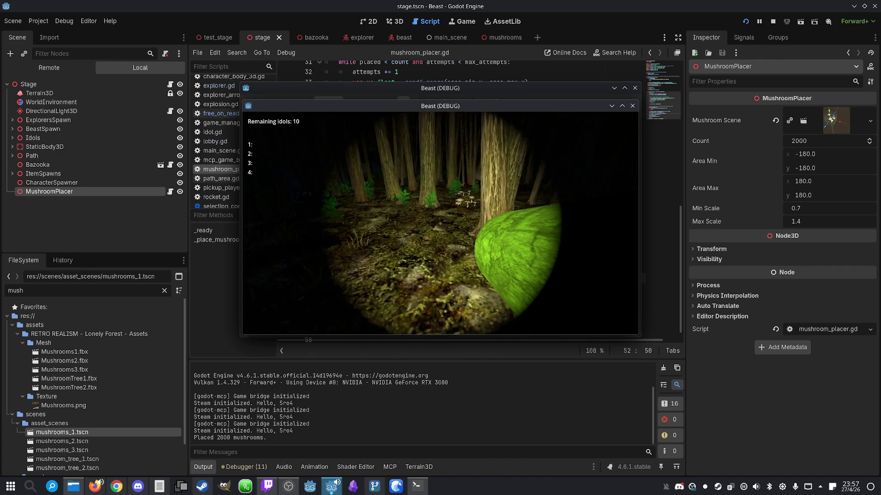
pyautogui.press('w')
pyautogui.press('w')
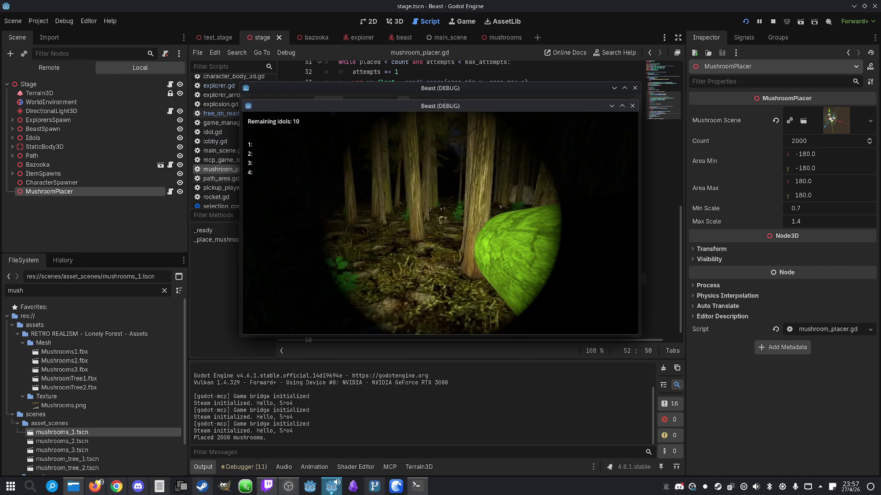
pyautogui.press('w')
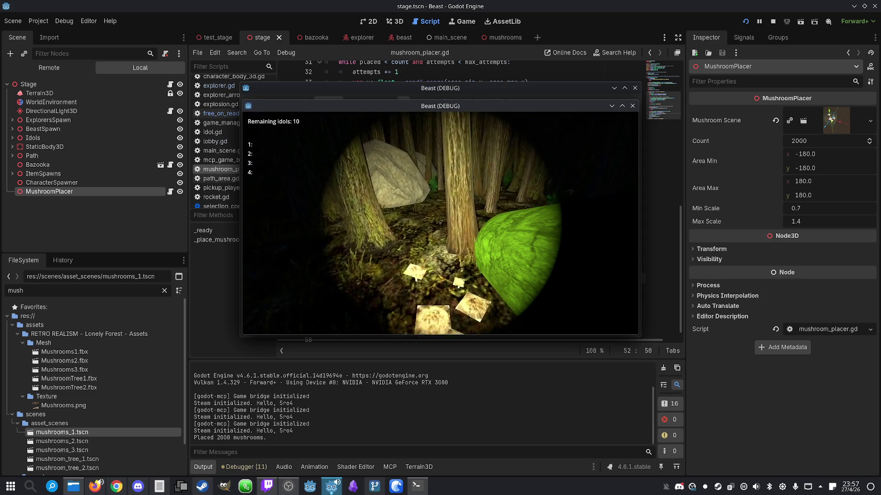
pyautogui.press('w')
pyautogui.press('w')
pyautogui.press('w')
pyautogui.press('w')
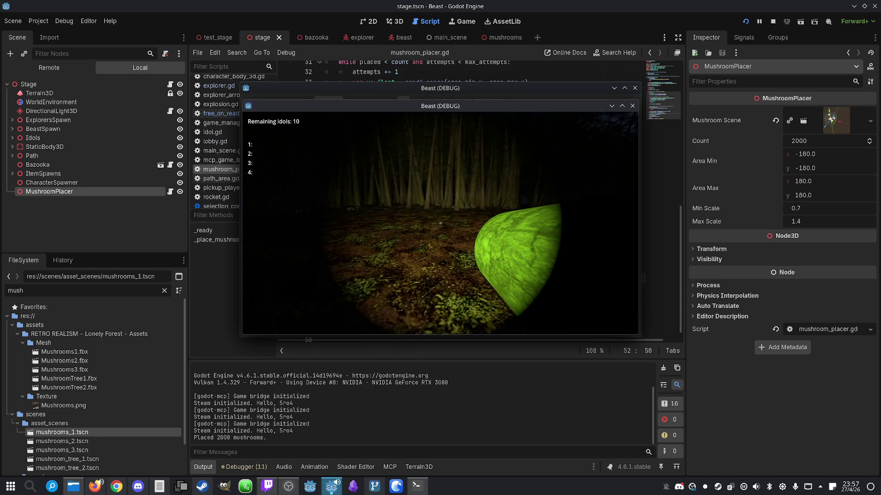
pyautogui.press('w')
pyautogui.press('w')
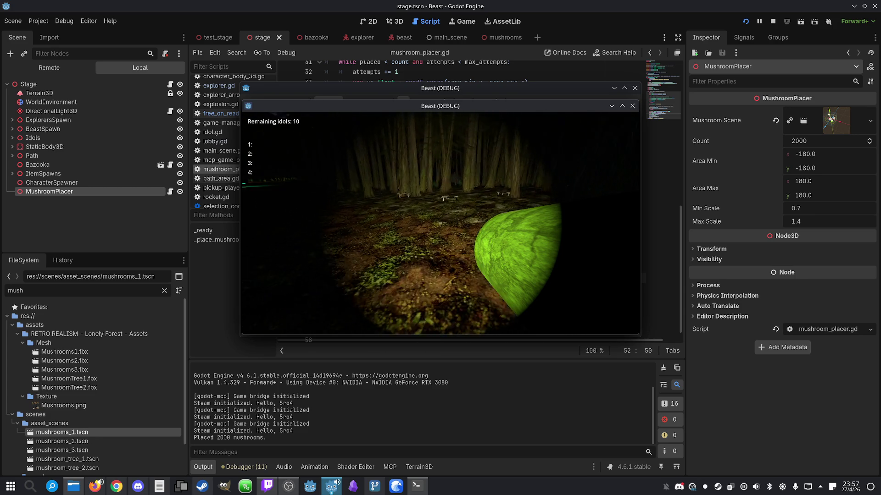
pyautogui.press('w')
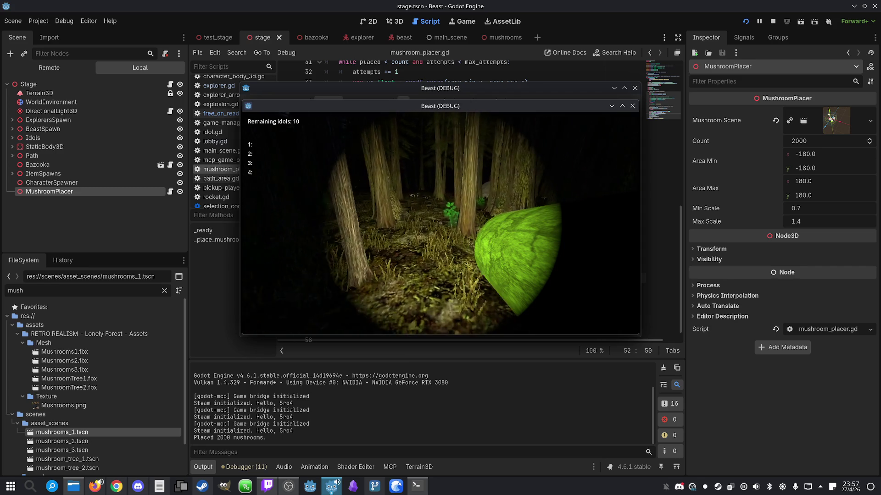
pyautogui.press('super')
pyautogui.click(772, 22)
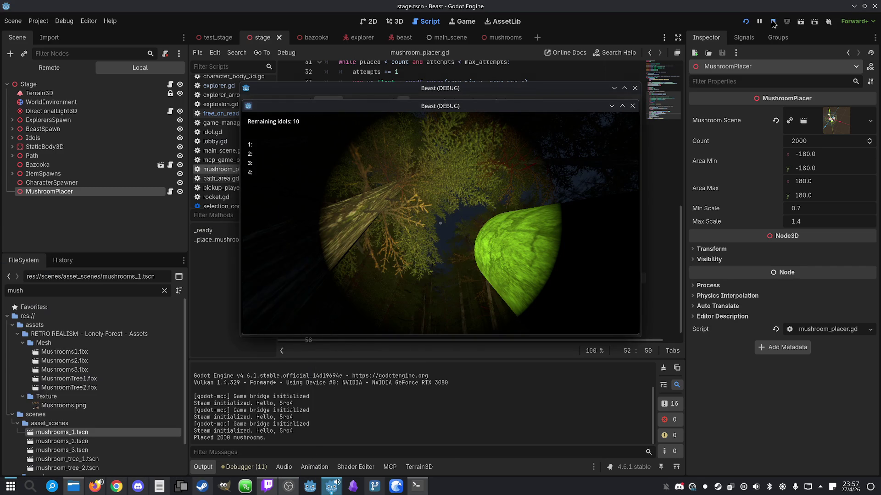
# - Delete the print statement reporting the number of placed mushrooms
pyautogui.click(532, 185)
pyautogui.scroll(-1, 531, 297)
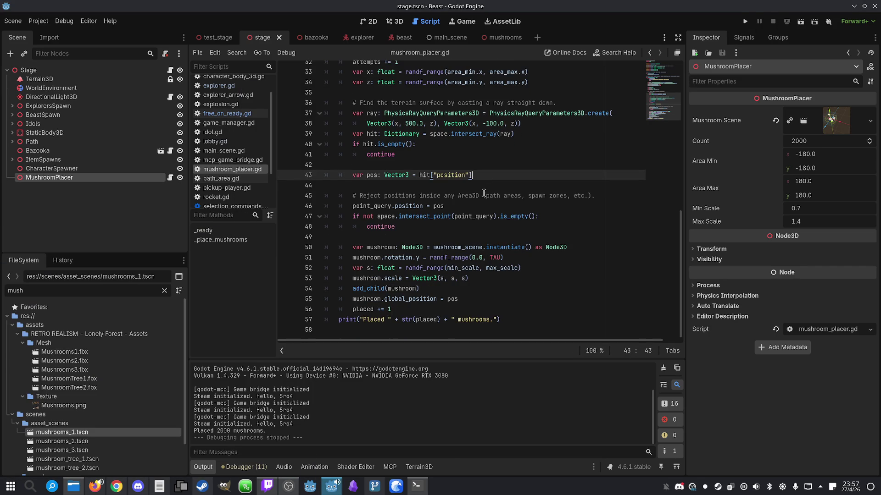
pyautogui.moveTo(523, 323); pyautogui.dragTo(299, 323)
pyautogui.press('BackSpace')
pyautogui.press('BackSpace')
# - Lower the default count from 2000 to 1000, save, and relaunch the project
pyautogui.scroll(10, 489, 147)
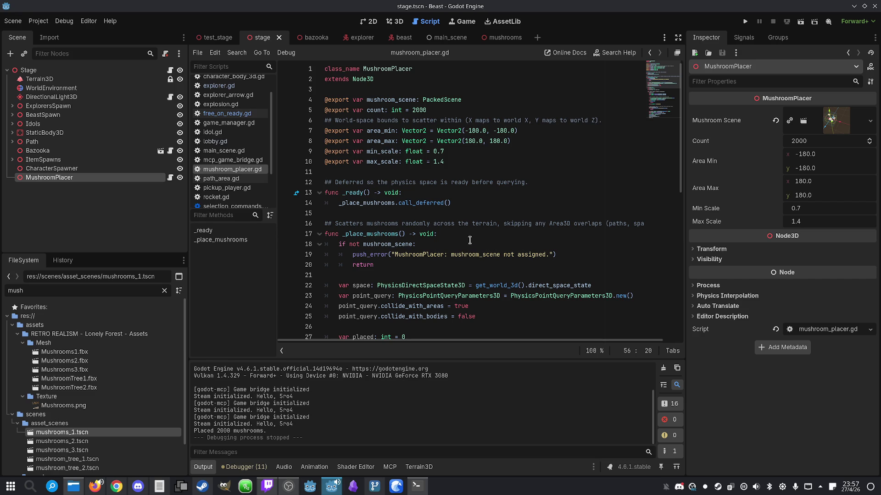
pyautogui.click(411, 110)
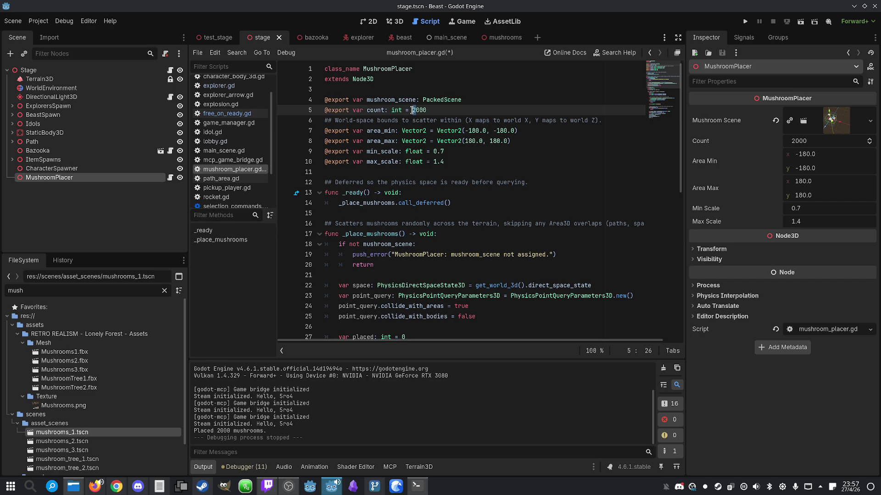
pyautogui.press('Delete')
pyautogui.write('1')
pyautogui.click(514, 255)
pyautogui.hotkey('ctrl', 's')
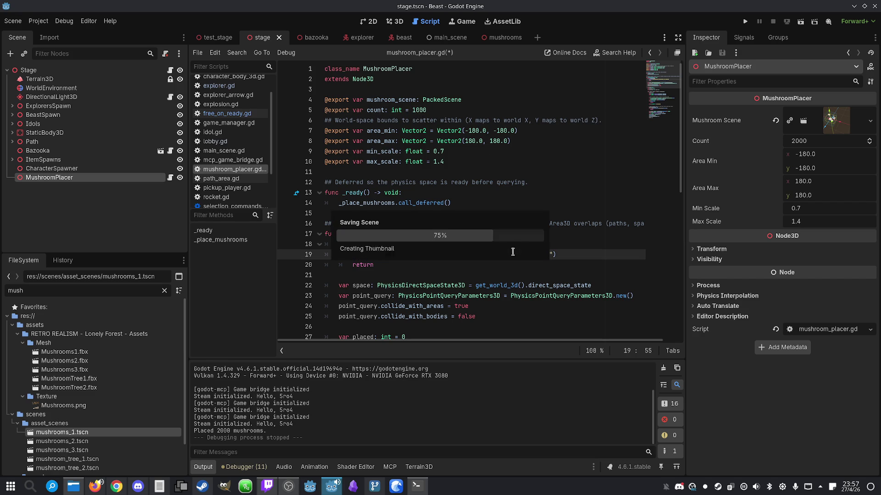
pyautogui.click(745, 23)
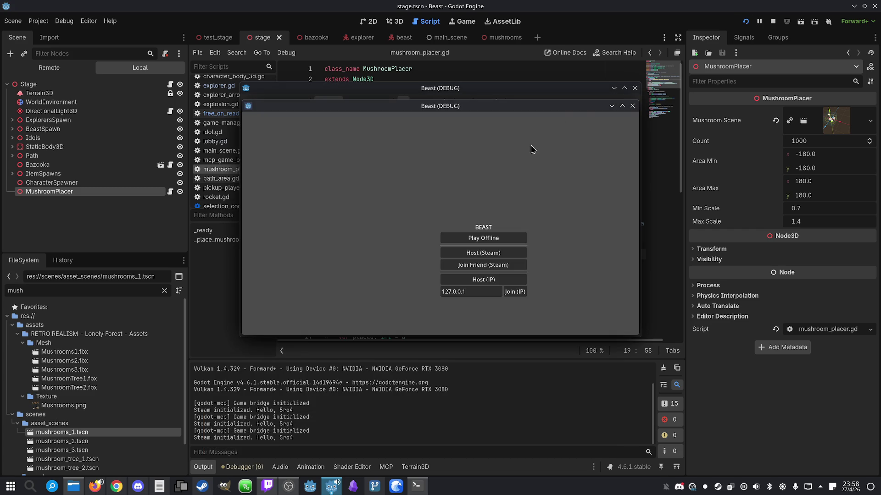
# - Play offline and walk toward the trees to judge the 1000-mushroom density, then stop the game
pyautogui.click(482, 243)
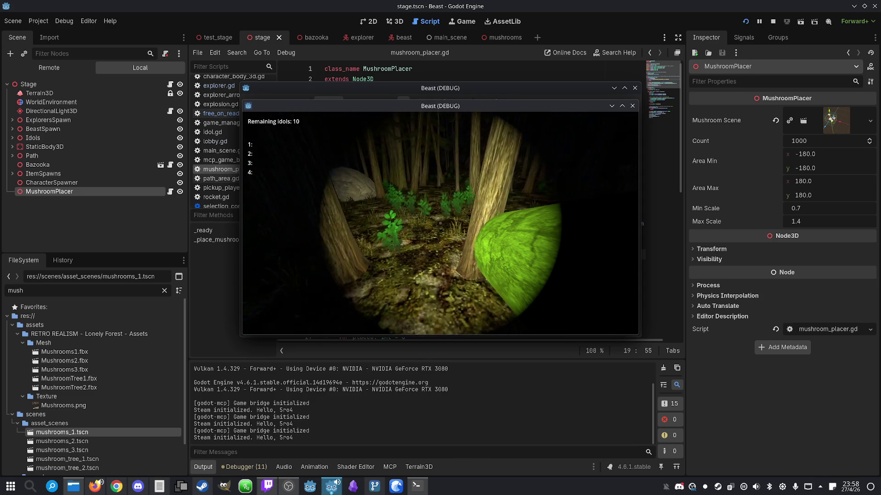
pyautogui.press('w')
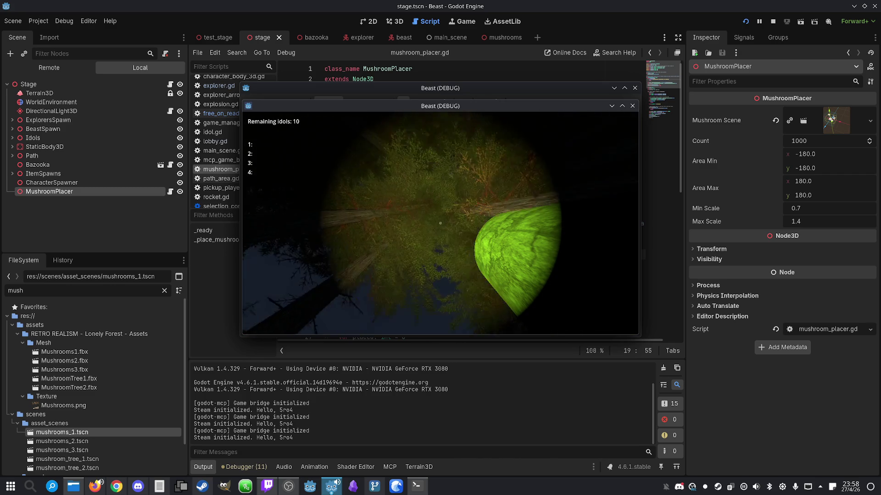
pyautogui.press('super')
pyautogui.click(773, 21)
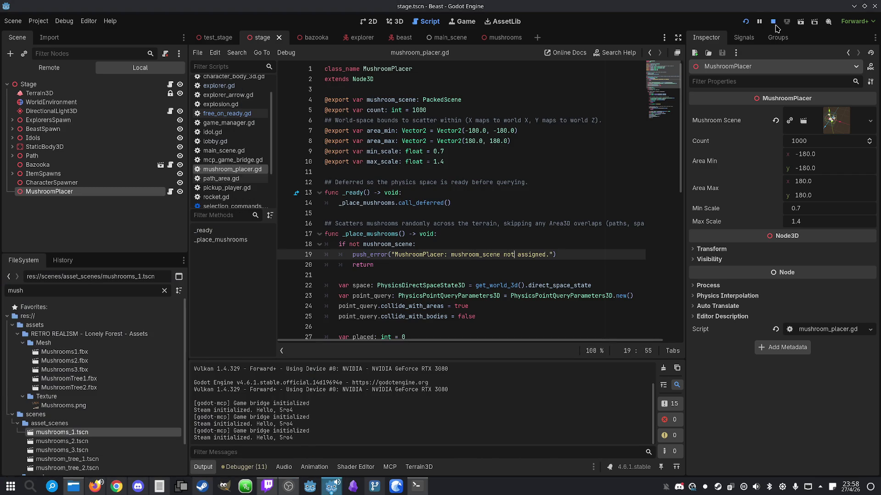
pyautogui.scroll(-2, 491, 227)
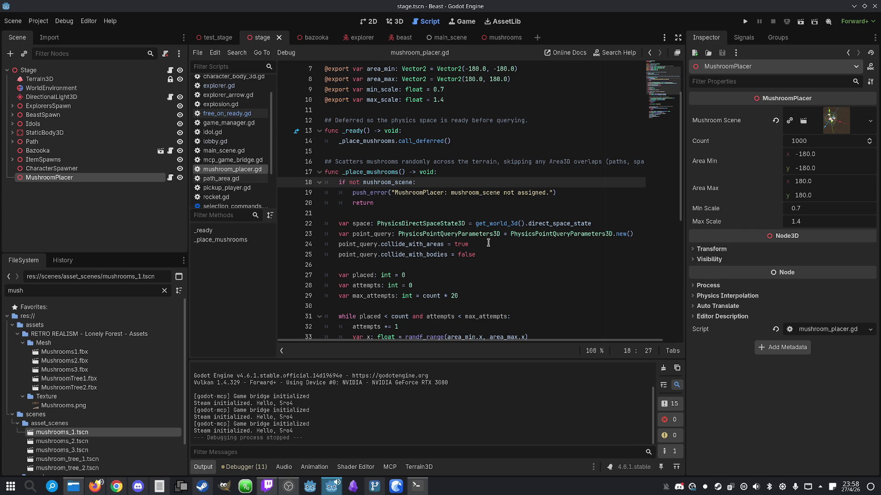
pyautogui.click(364, 223)
pyautogui.doubleClick(364, 223)
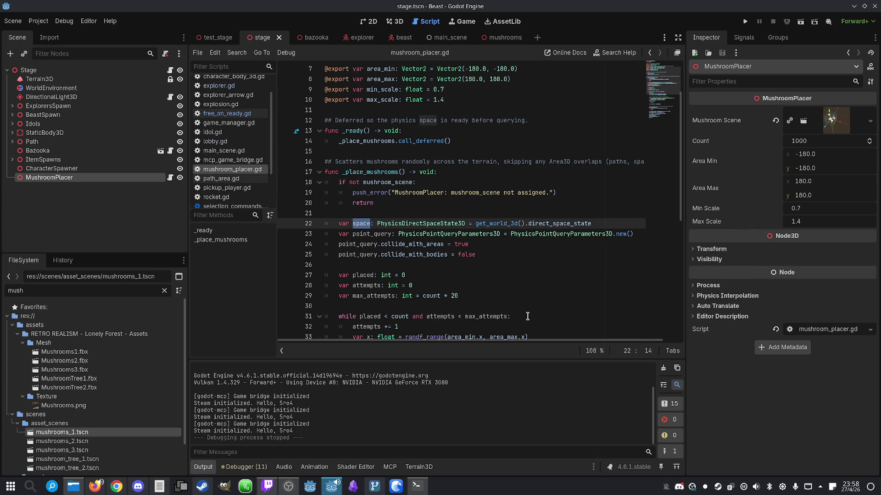
pyautogui.click(555, 216)
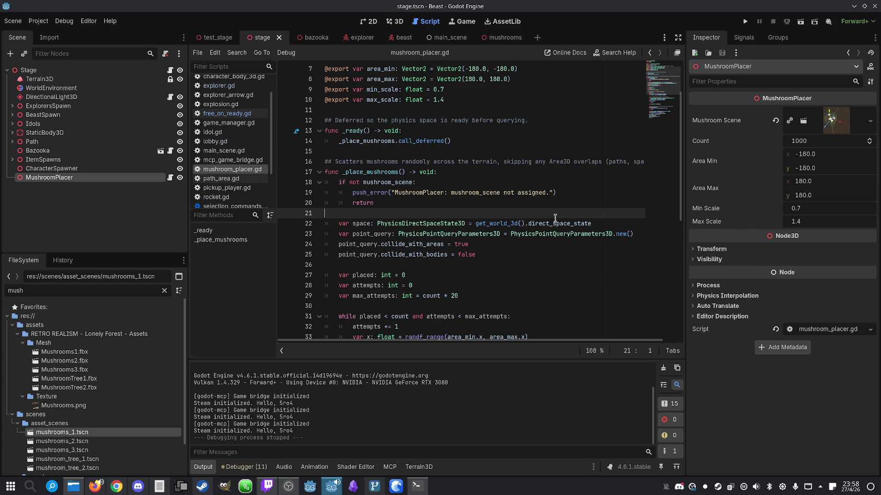
pyautogui.click(477, 244)
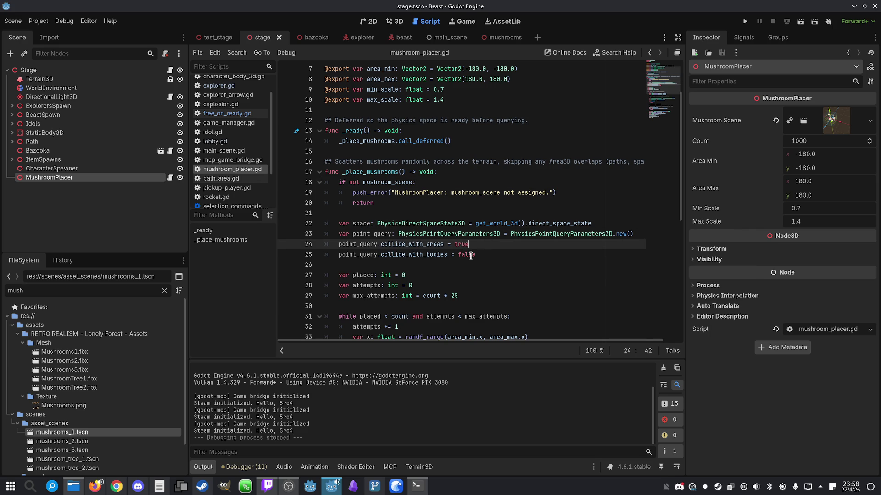
pyautogui.click(446, 285)
pyautogui.scroll(-1, 445, 289)
pyautogui.scroll(-2, 440, 289)
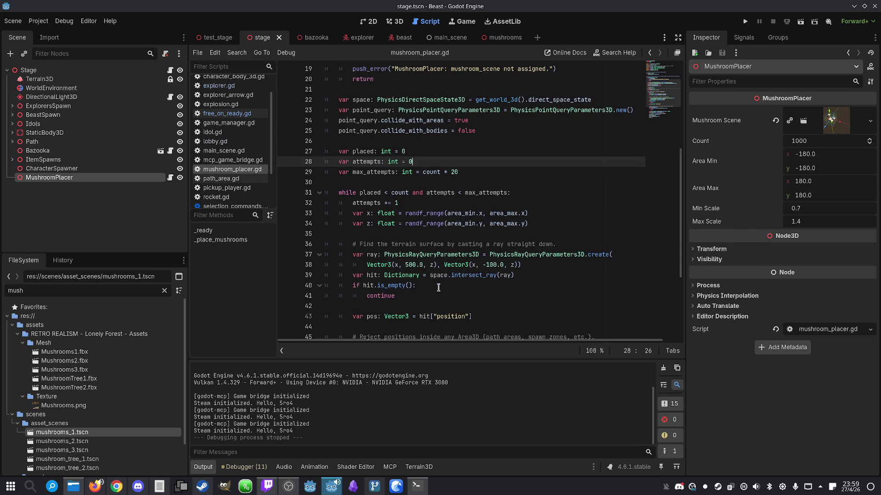
pyautogui.scroll(-1, 457, 293)
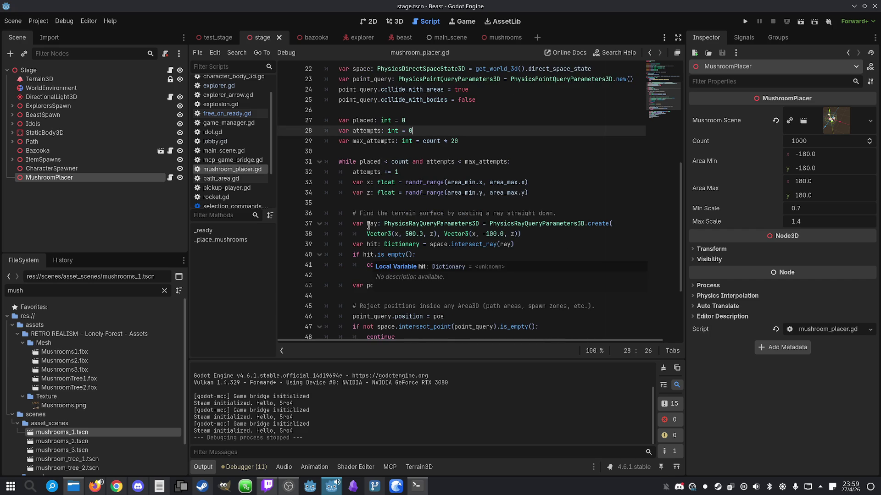
pyautogui.click(370, 183)
pyautogui.doubleClick(461, 183)
pyautogui.scroll(7, 447, 190)
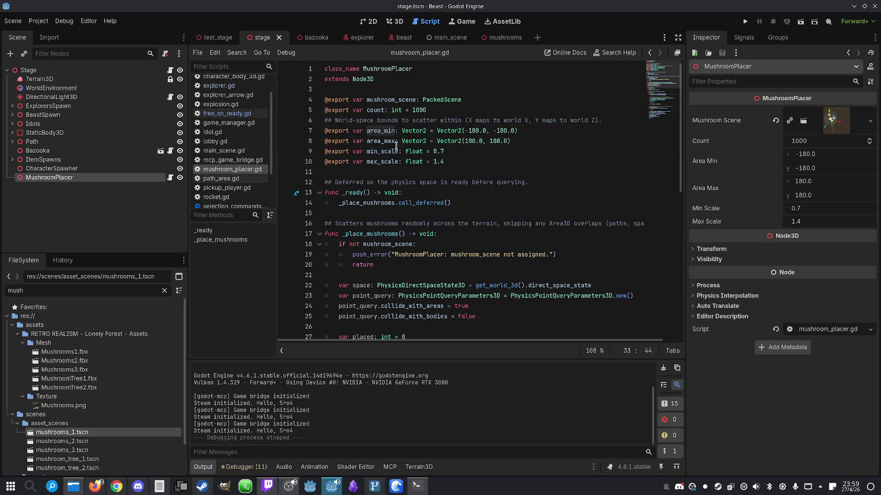
pyautogui.doubleClick(392, 131)
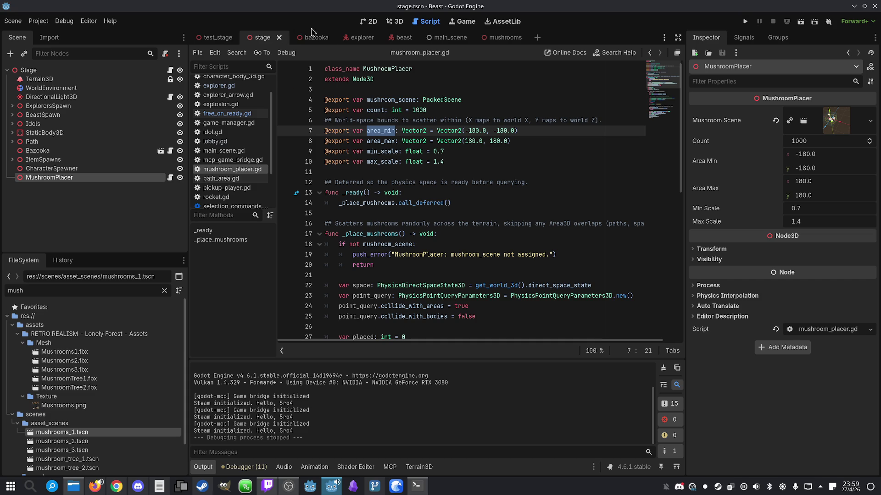
# - In the 3D view, drag MushroomPlacer along X, undo back to the origin, and orbit the terrain
pyautogui.click(397, 22)
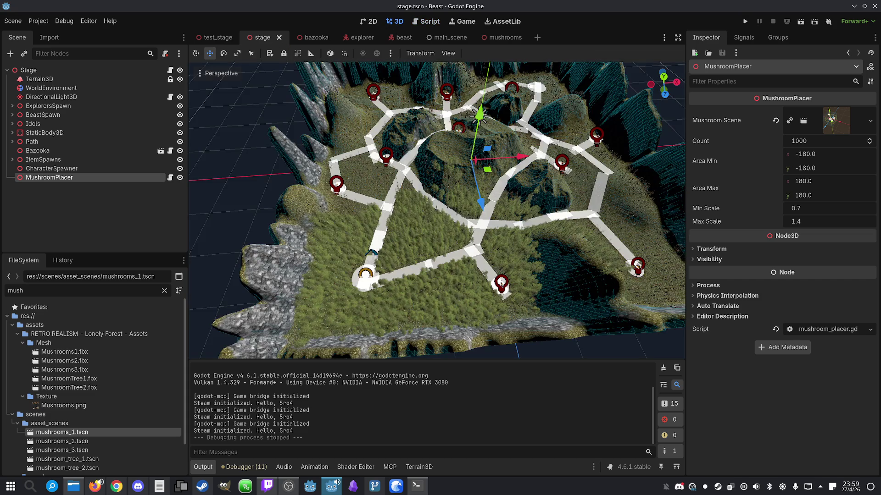
pyautogui.moveTo(530, 178); pyautogui.dragTo(375, 192)
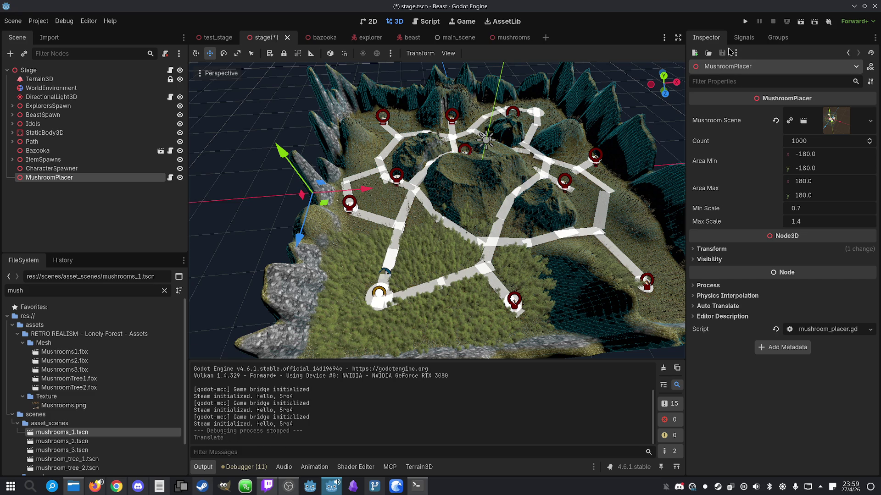
pyautogui.click(711, 249)
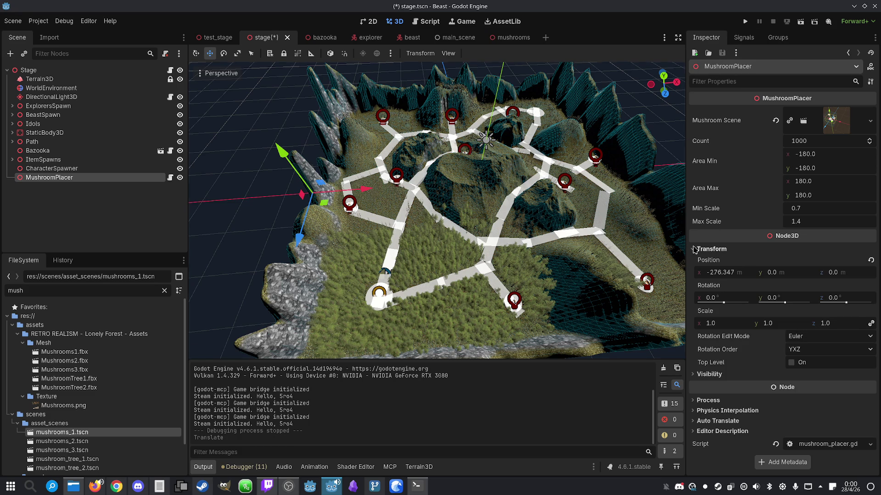
pyautogui.moveTo(327, 230); pyautogui.dragTo(327, 256)
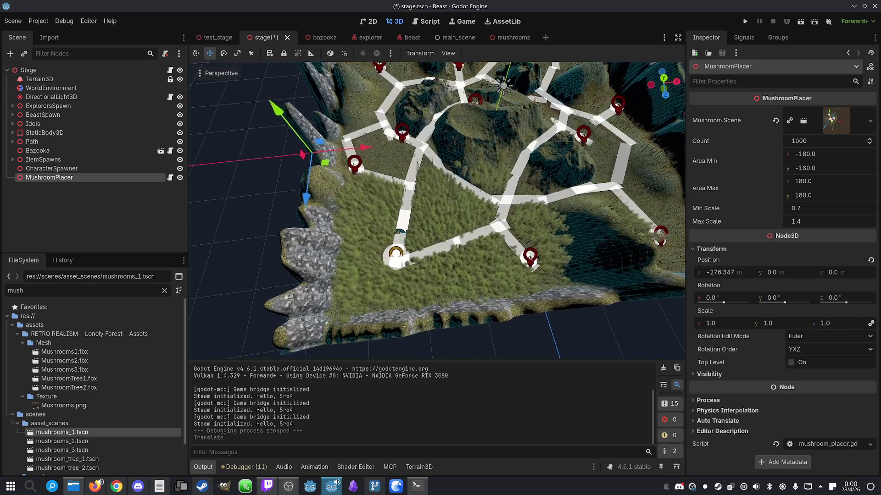
pyautogui.moveTo(364, 157); pyautogui.dragTo(403, 164)
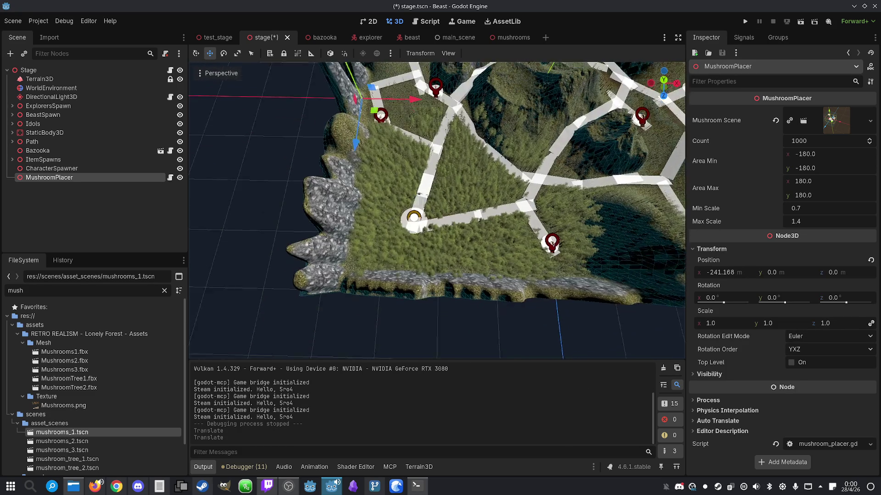
pyautogui.hotkey('ctrl', 'z')
pyautogui.hotkey('ctrl', 'z')
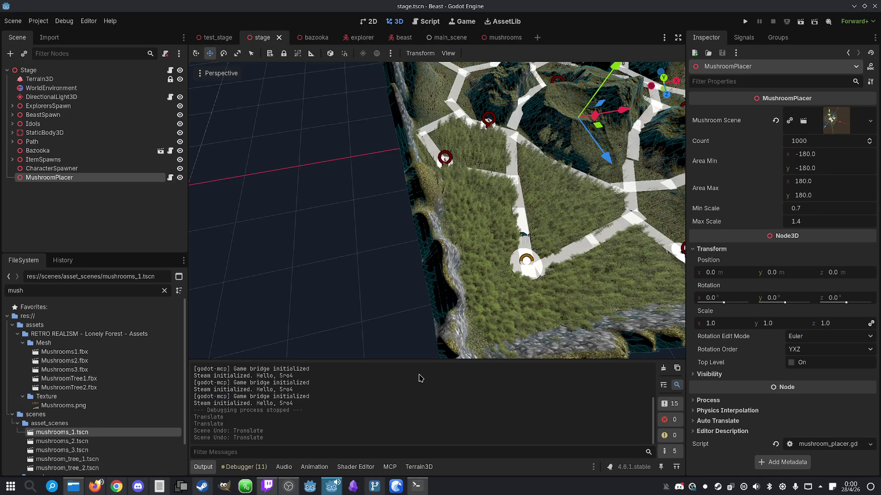
pyautogui.moveTo(509, 286)
pyautogui.mouseDown()
pyautogui.moveTo(440, 257)
pyautogui.moveTo(440, 239)
pyautogui.moveTo(440, 266)
pyautogui.mouseUp()
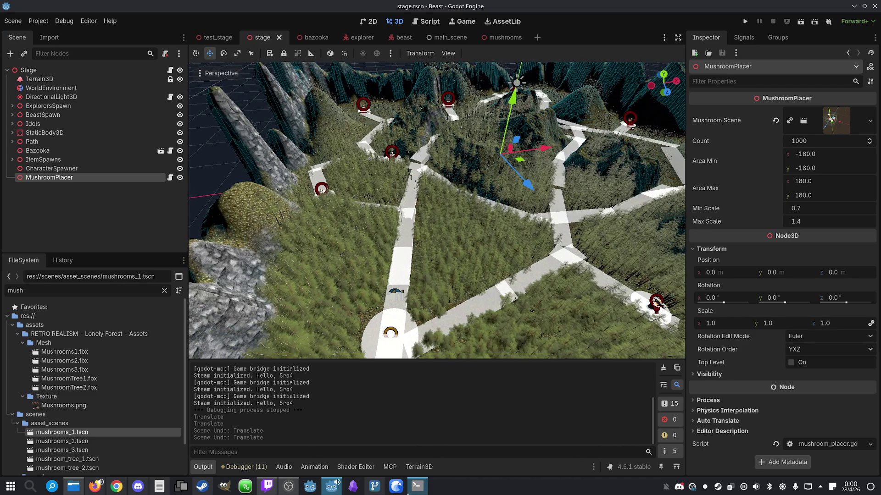
# - Open mushroom_placer.gd and change the area_min and area_max coordinate values to 250
pyautogui.click(129, 177)
pyautogui.click(169, 180)
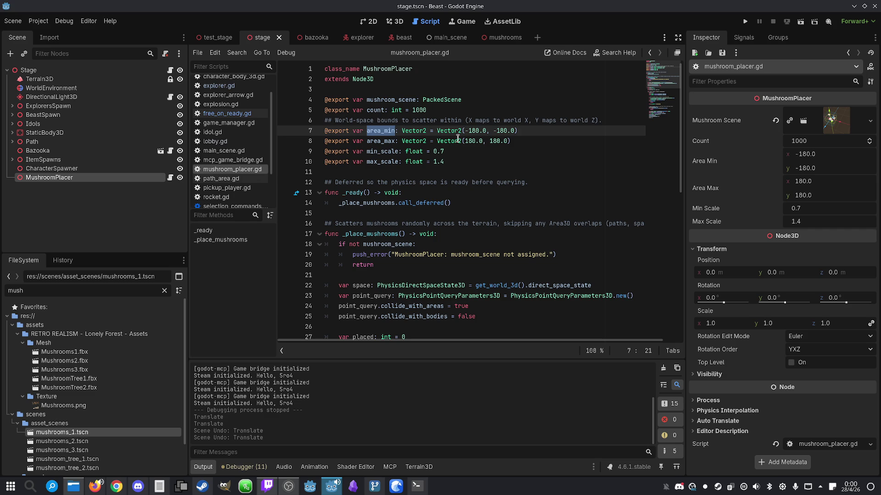
pyautogui.moveTo(480, 126); pyautogui.dragTo(469, 127)
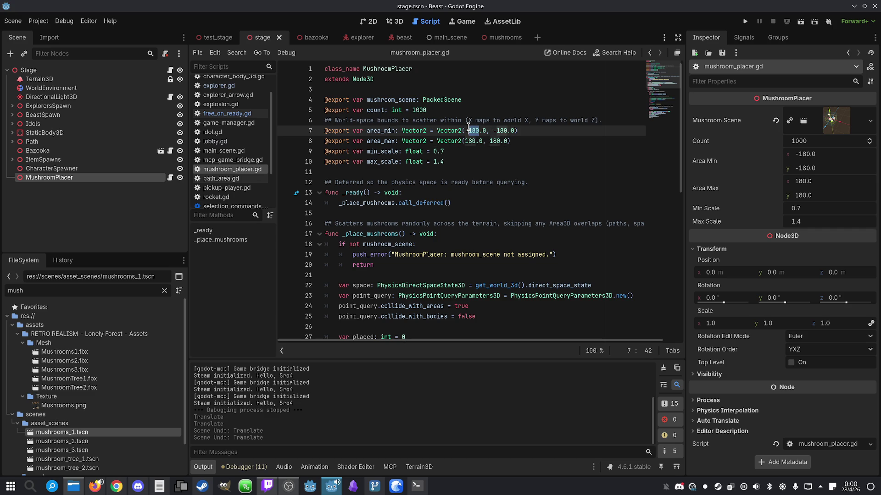
pyautogui.write('250')
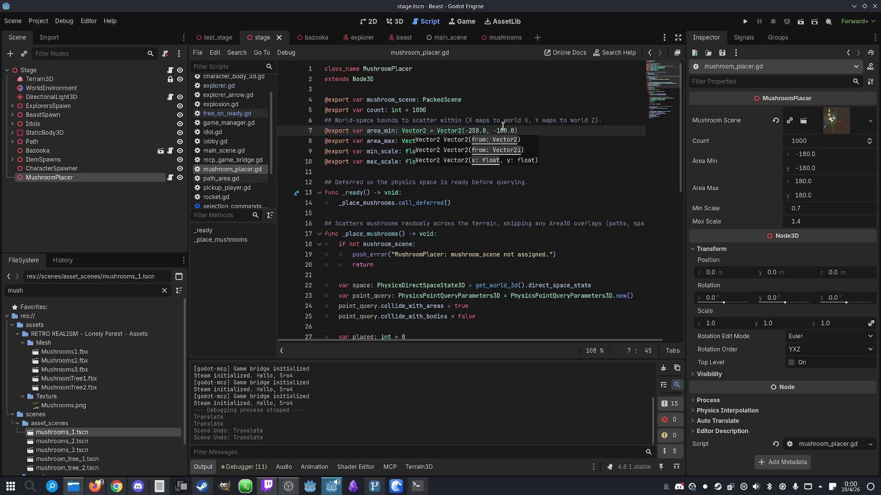
pyautogui.moveTo(496, 133); pyautogui.dragTo(506, 134)
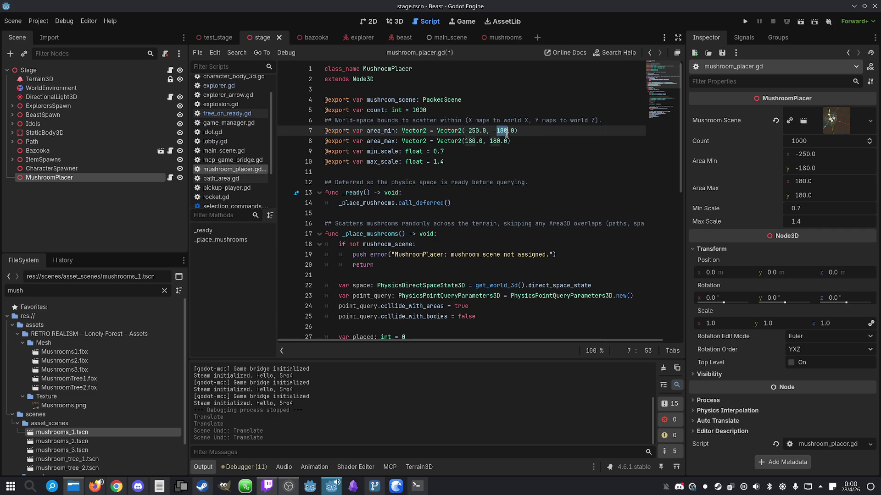
pyautogui.write('250')
pyautogui.moveTo(465, 141); pyautogui.dragTo(474, 139)
pyautogui.write('23')
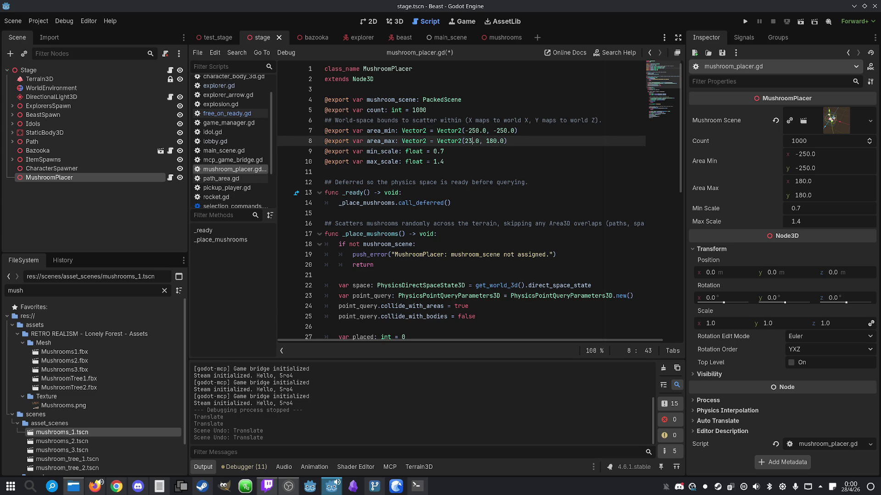
pyautogui.press('BackSpace')
pyautogui.write('50')
# - Undo the area_max edits, paste -250.0, -250.0 into area_max, and save
pyautogui.click(490, 130)
pyautogui.moveTo(489, 141); pyautogui.dragTo(501, 141)
pyautogui.write('25')
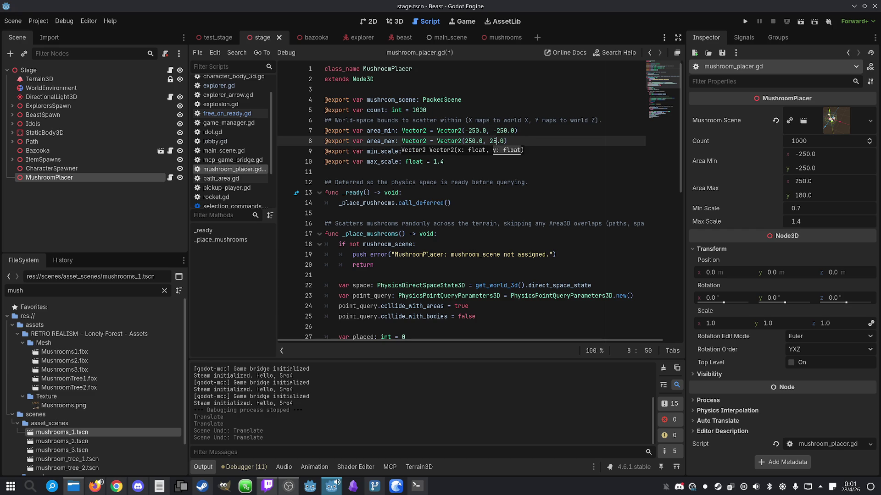
pyautogui.click(550, 141)
pyautogui.hotkey('ctrl', 'z')
pyautogui.hotkey('ctrl', 'z')
pyautogui.hotkey('ctrl', 'z')
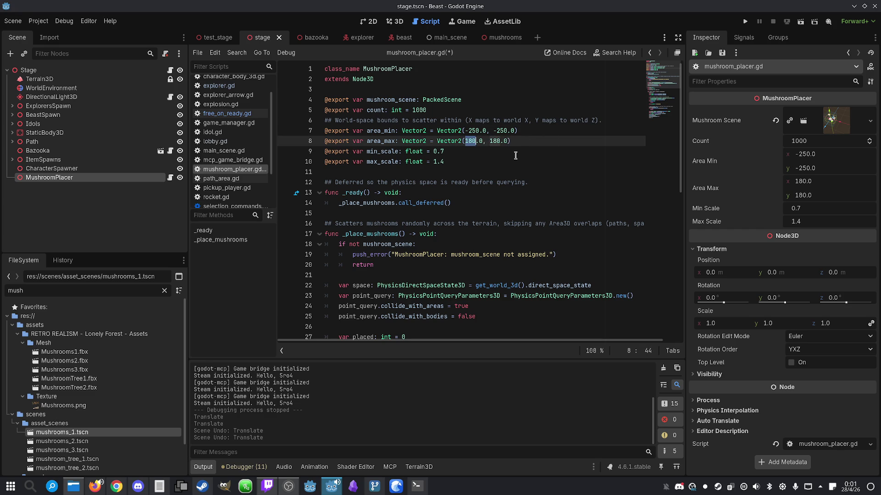
pyautogui.moveTo(517, 131)
pyautogui.mouseDown()
pyautogui.moveTo(465, 130)
pyautogui.moveTo(463, 141)
pyautogui.mouseUp()
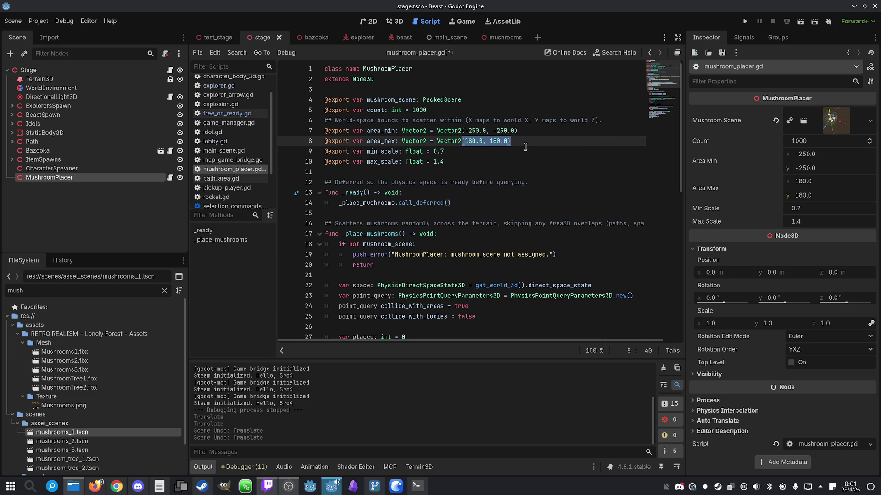
pyautogui.write('(-250.0, -250.0)')
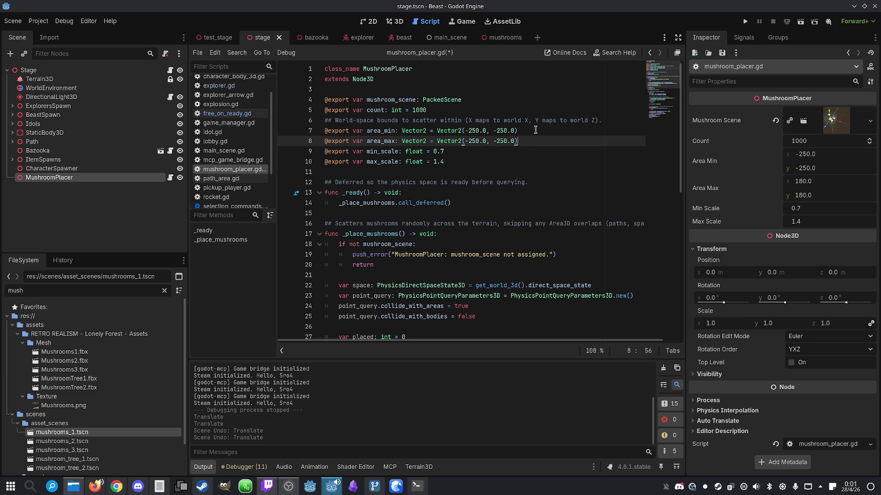
pyautogui.hotkey('ctrl', 's')
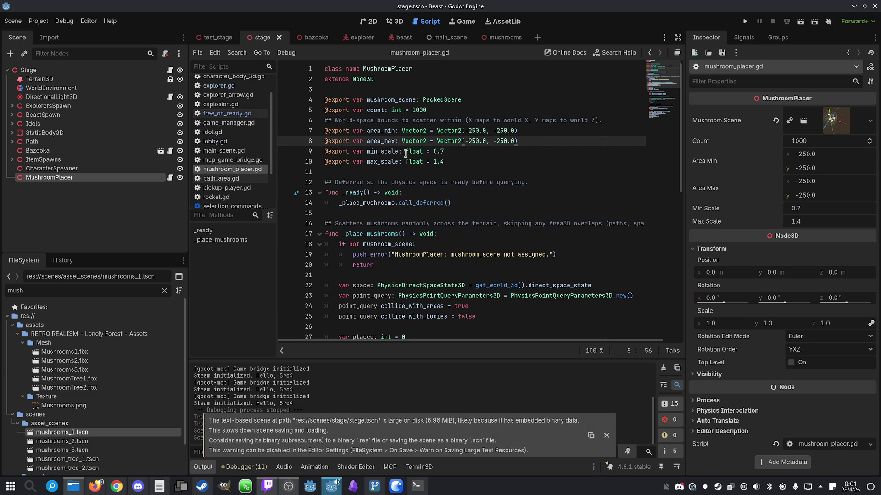
# - Check the min_scale line, then run the game to test the new bounds
pyautogui.click(409, 151)
pyautogui.doubleClick(376, 152)
pyautogui.scroll(-10, 469, 183)
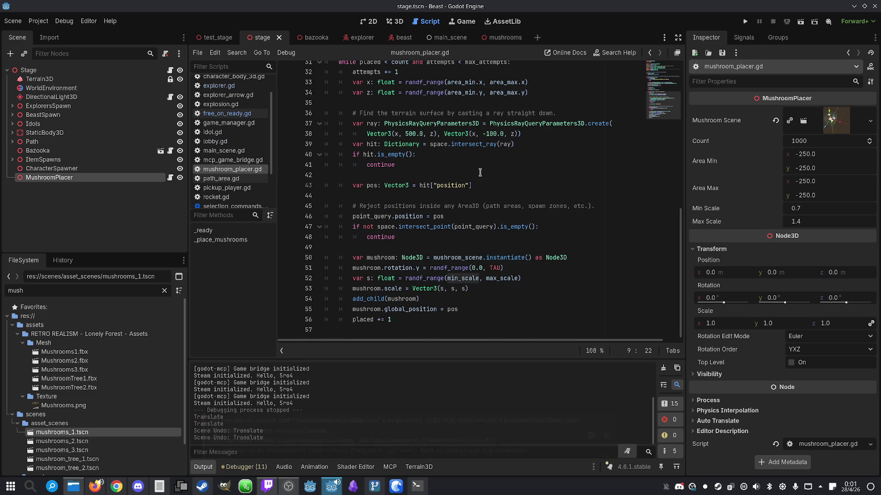
pyautogui.scroll(10, 481, 174)
pyautogui.click(490, 152)
pyautogui.click(745, 21)
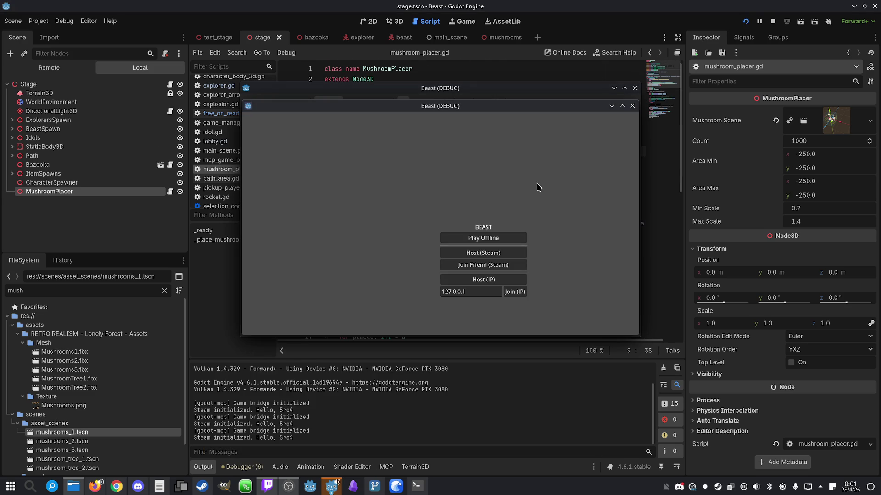
# - Start an offline game to view the mushrooms, then stop and rerun the project
pyautogui.click(477, 236)
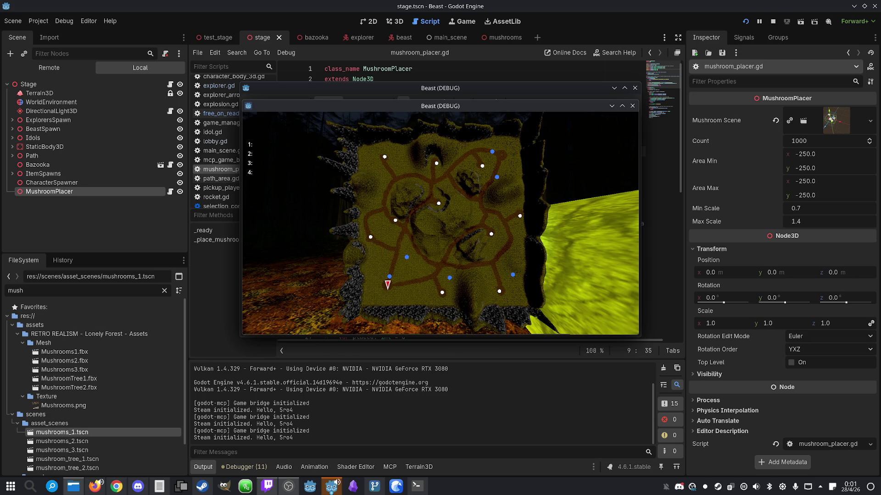
pyautogui.press('super')
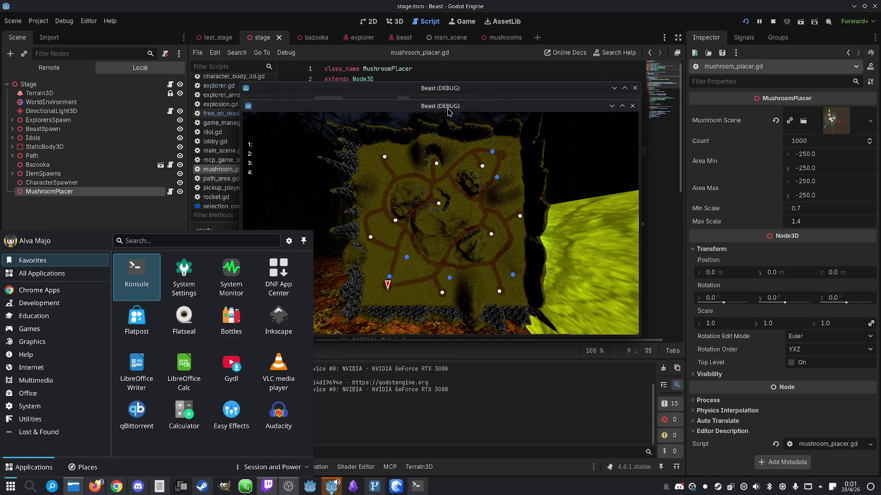
pyautogui.click(772, 21)
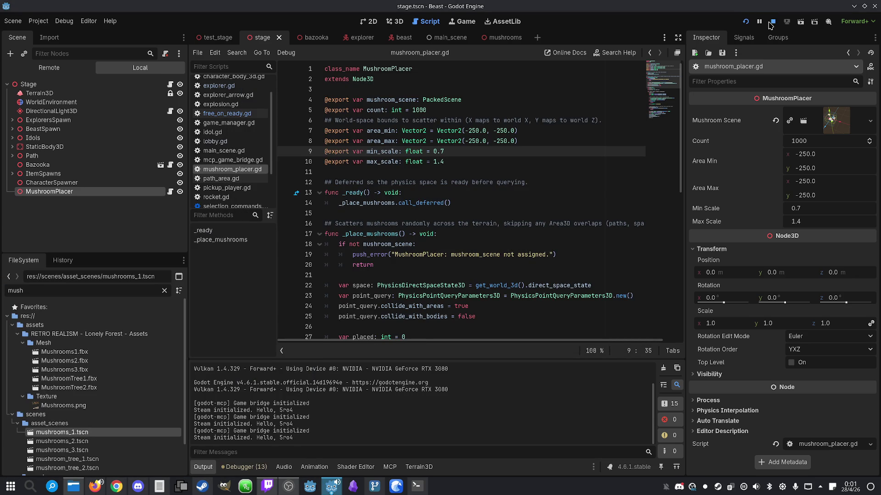
pyautogui.click(745, 21)
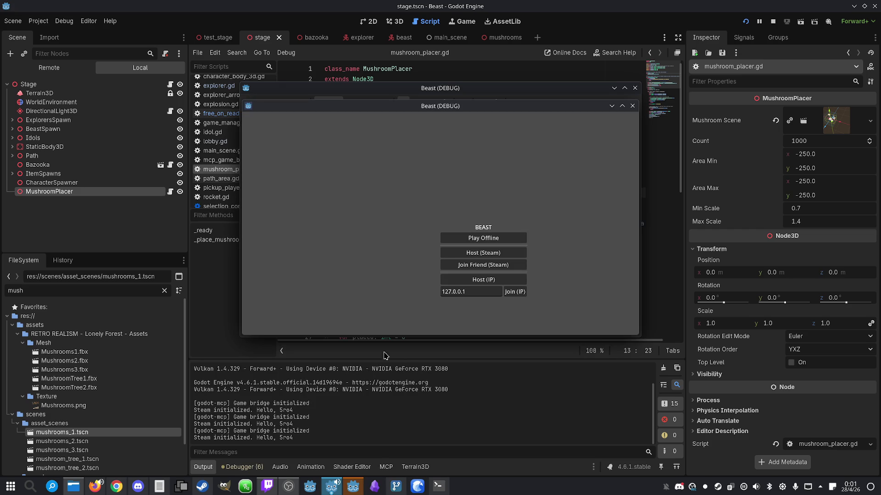
# - Play offline again, bring the game window forward, stop it, and open the Debug menu
pyautogui.click(476, 243)
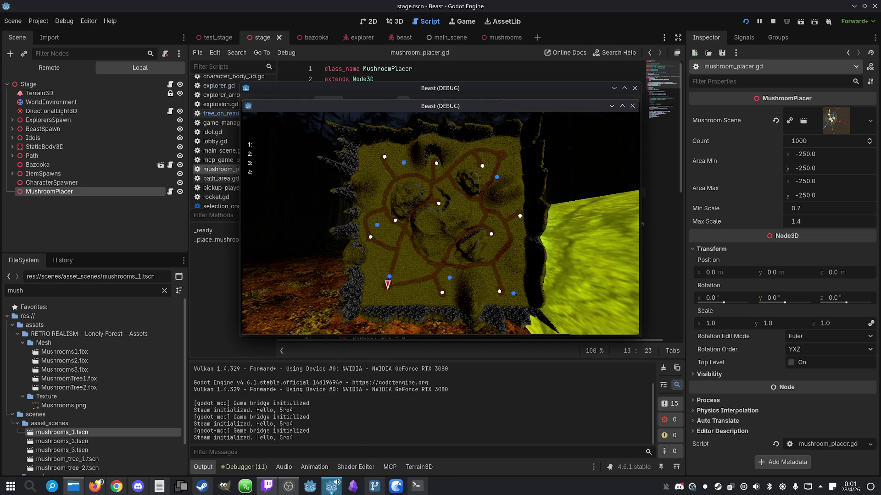
pyautogui.press('super')
pyautogui.press('super')
pyautogui.press('super')
pyautogui.press('super')
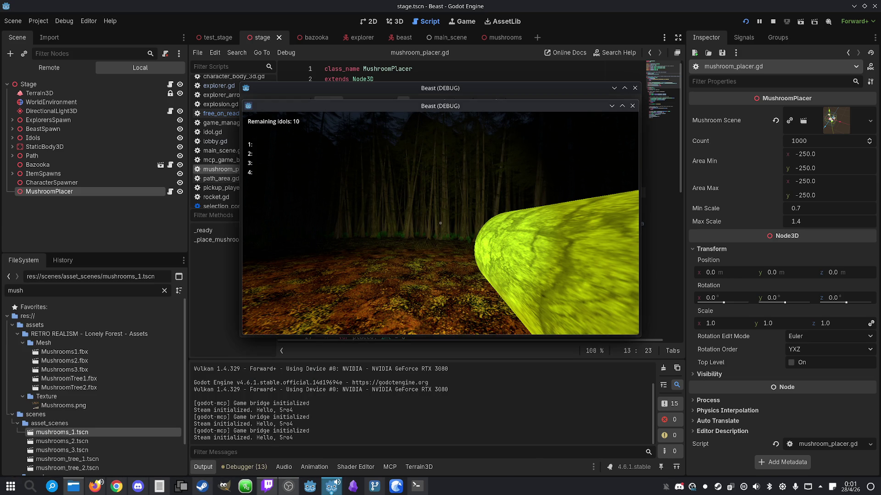
pyautogui.moveTo(487, 90); pyautogui.dragTo(420, 96)
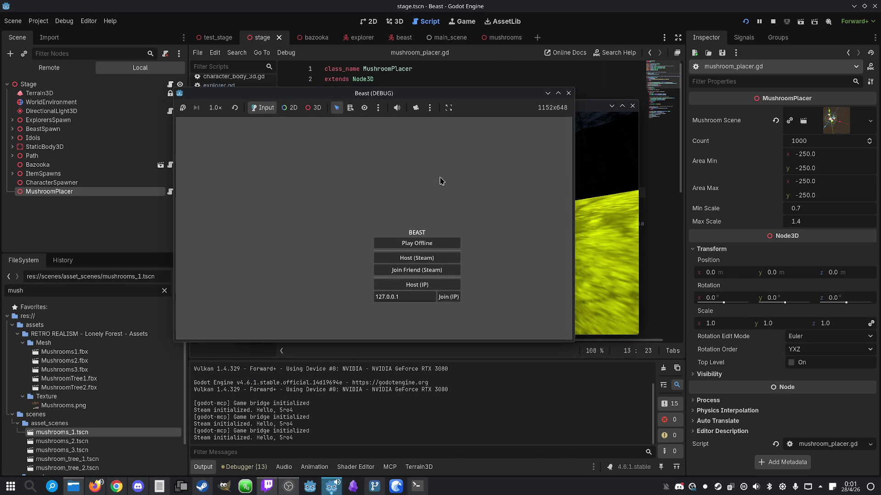
pyautogui.press('super')
pyautogui.click(773, 21)
pyautogui.click(64, 21)
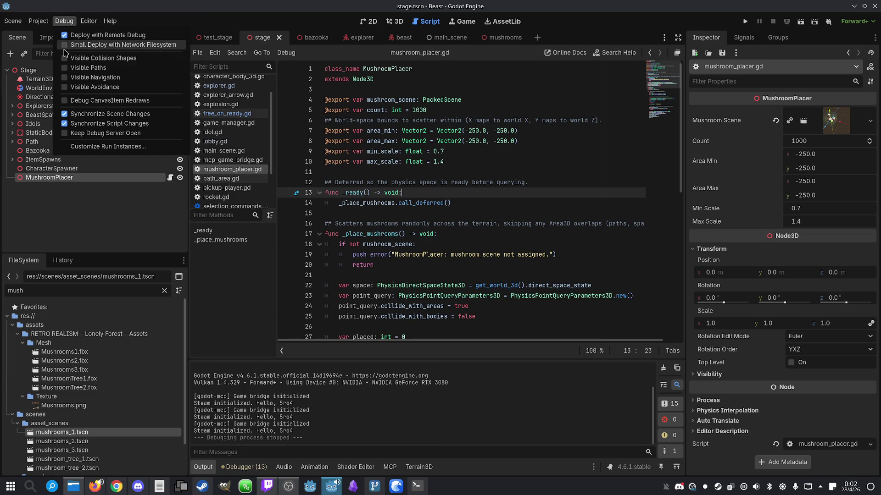
# - Confirm the run instances settings from the Debug menu and run the game
pyautogui.click(95, 148)
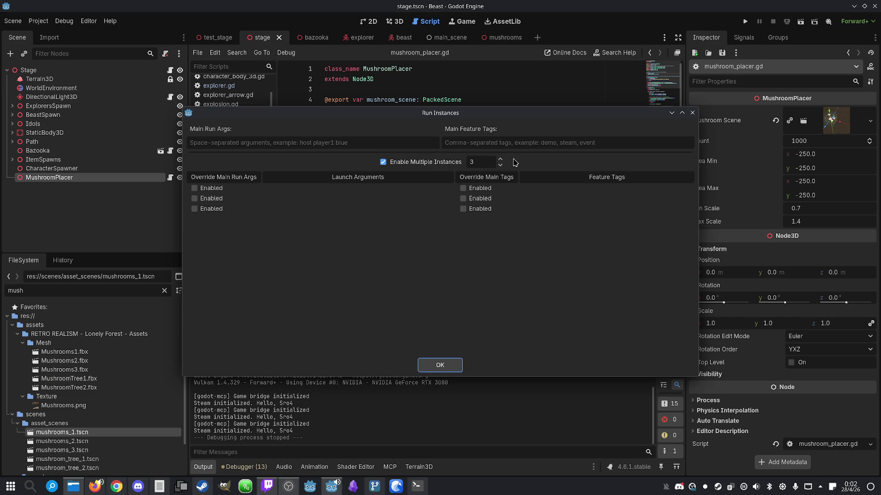
pyautogui.click(441, 370)
pyautogui.click(744, 21)
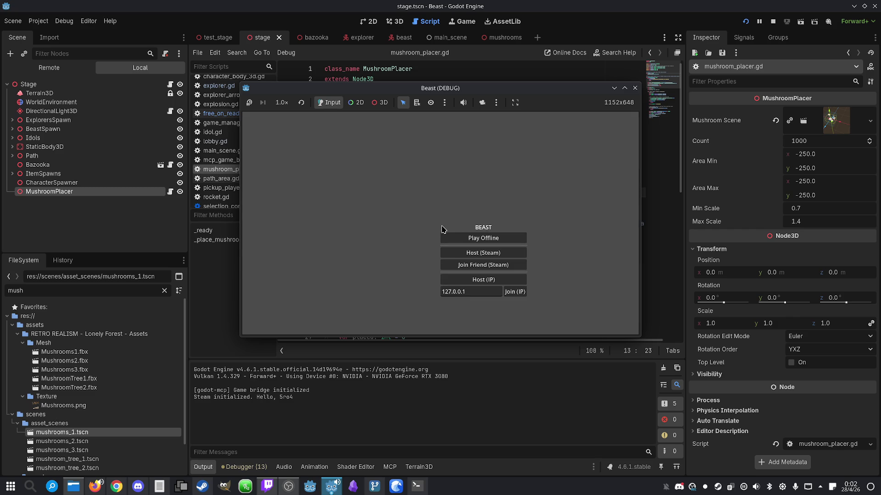
# - Play offline and look around the forest, then stop the game and return to the script
pyautogui.click(472, 240)
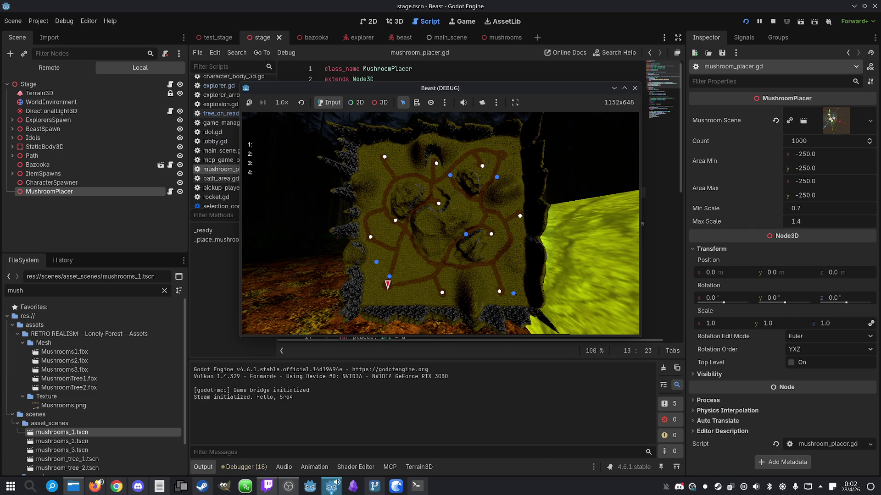
pyautogui.press('super')
pyautogui.press('super')
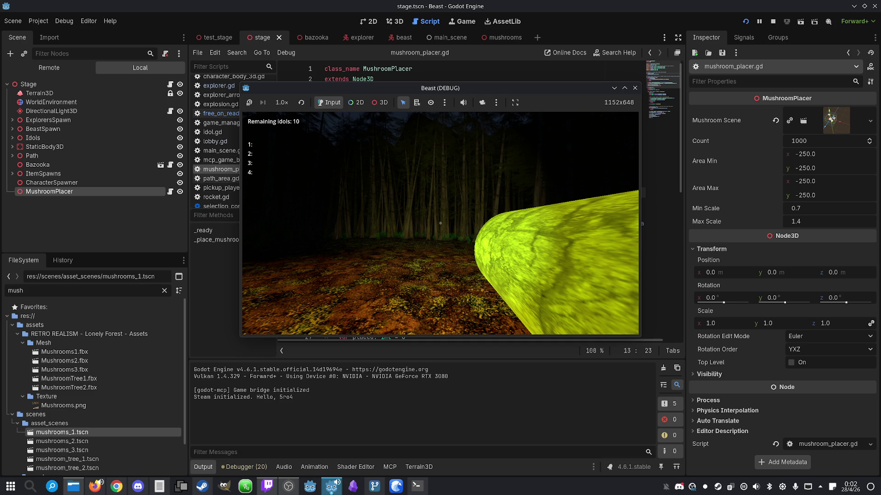
pyautogui.press('super')
pyautogui.press('super')
pyautogui.press('super')
pyautogui.press('super')
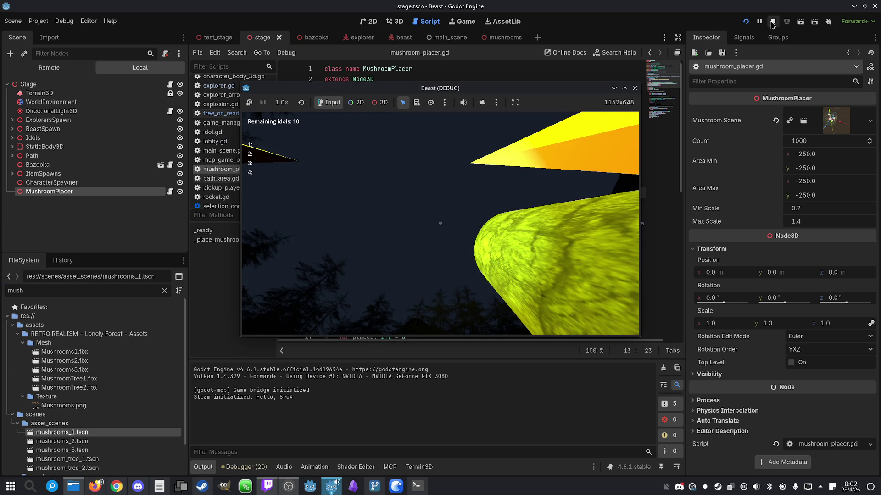
pyautogui.click(772, 21)
pyautogui.click(515, 164)
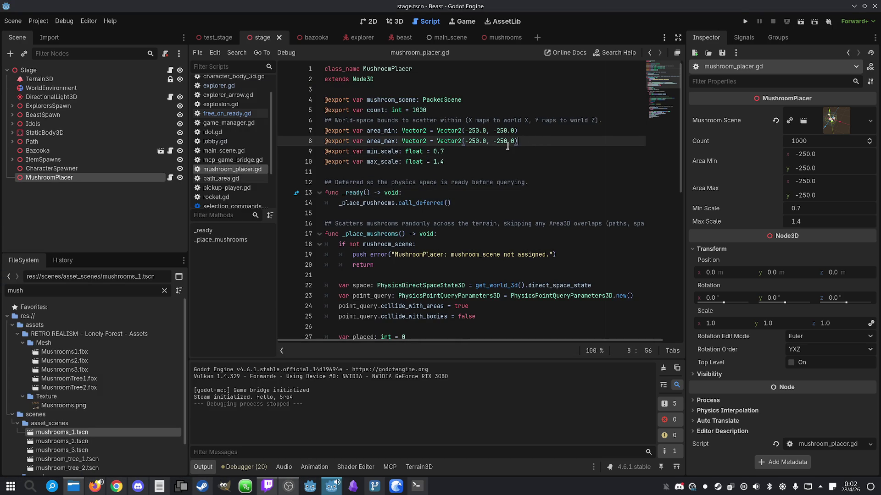
# - Remove the minus signs from the second values on lines 7–8 and test the game offline
pyautogui.click(497, 130)
pyautogui.press('BackSpace')
pyautogui.click(497, 141)
pyautogui.press('BackSpace')
pyautogui.press('End')
pyautogui.click(745, 21)
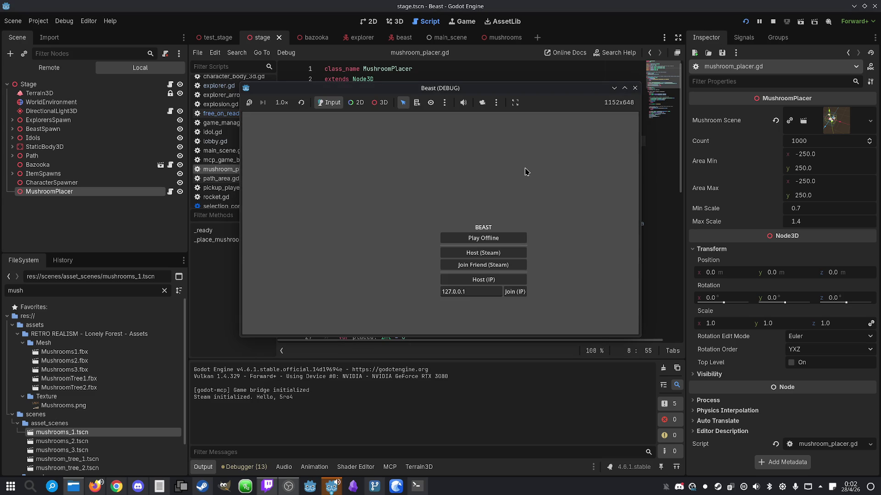
pyautogui.click(480, 237)
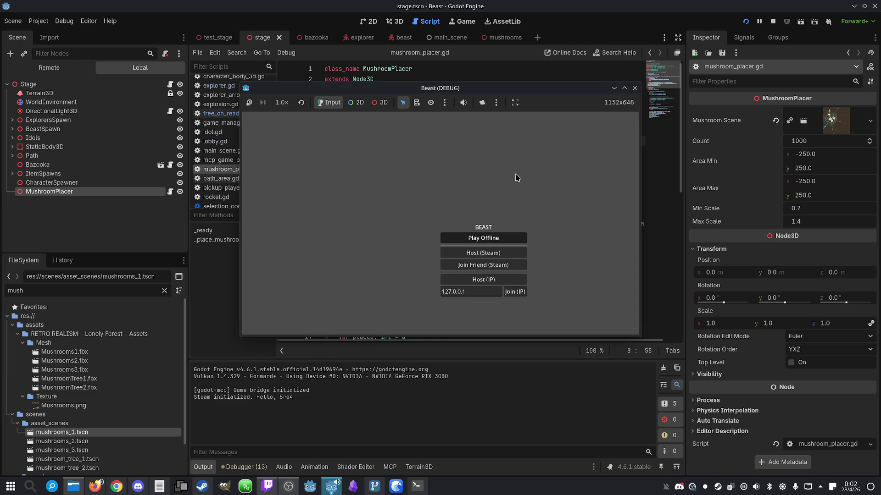
pyautogui.press('super')
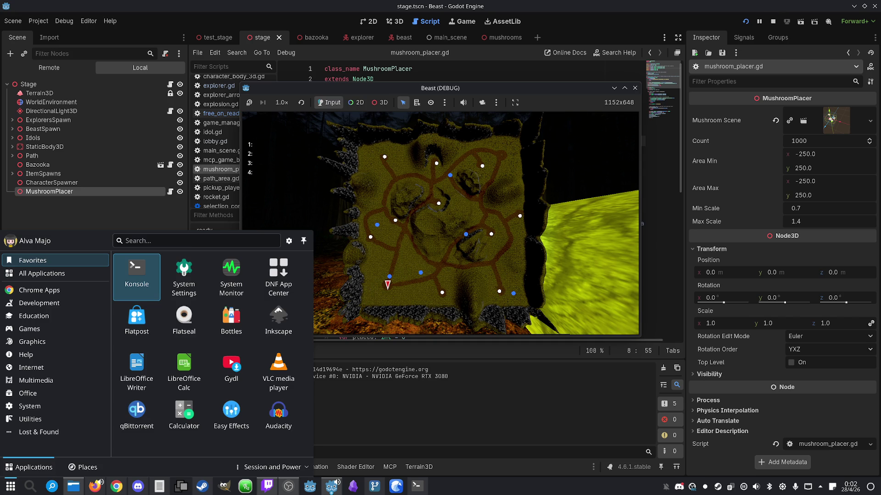
pyautogui.click(772, 22)
# - Revert the scatter bounds to -180 through 180 and save the script
pyautogui.hotkey('ctrl', 'z')
pyautogui.hotkey('ctrl', 'z')
pyautogui.hotkey('ctrl', 'z')
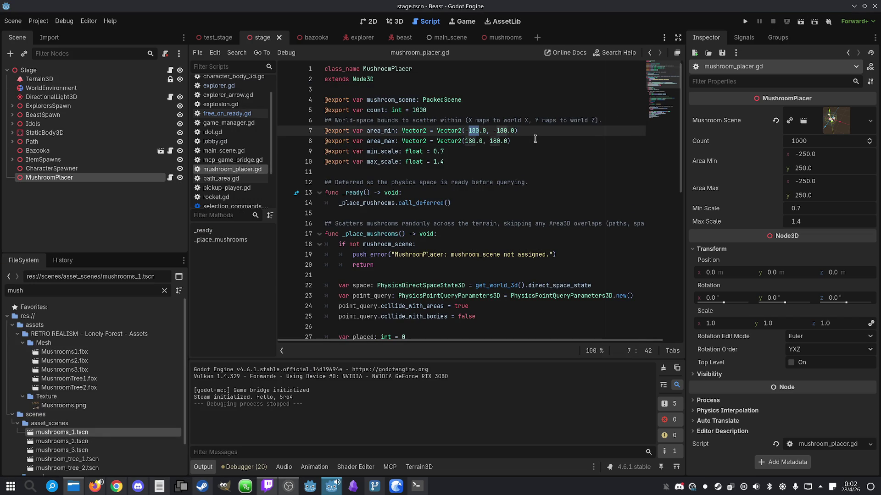
pyautogui.click(523, 141)
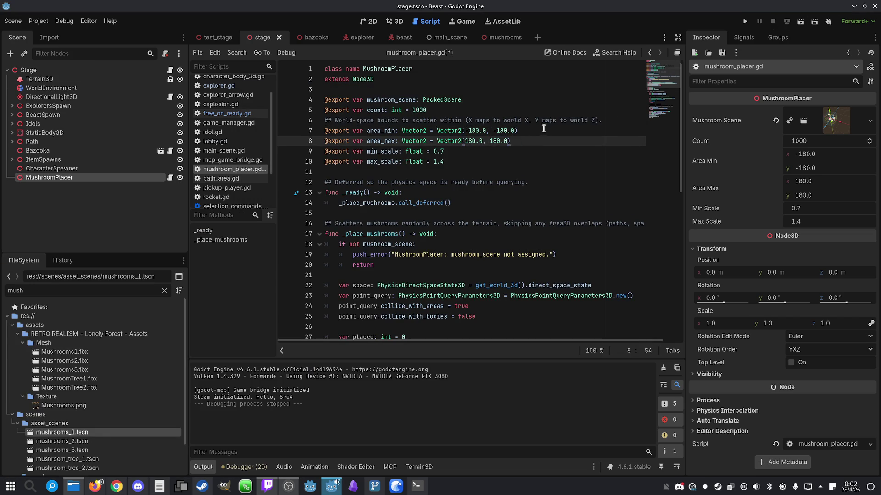
pyautogui.click(539, 130)
pyautogui.click(547, 137)
pyautogui.hotkey('ctrl', 's')
# - Run the game with F5, play offline walking through the forest, then stop it
pyautogui.press('F5')
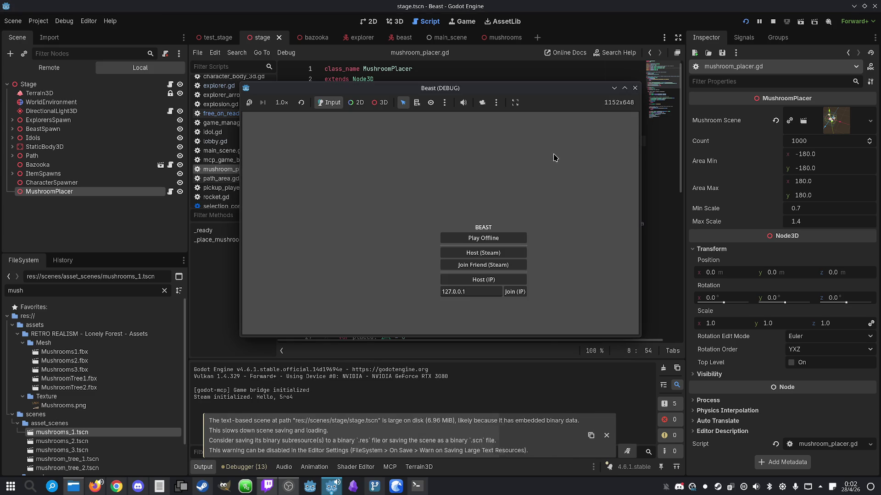
pyautogui.click(502, 239)
pyautogui.press('w')
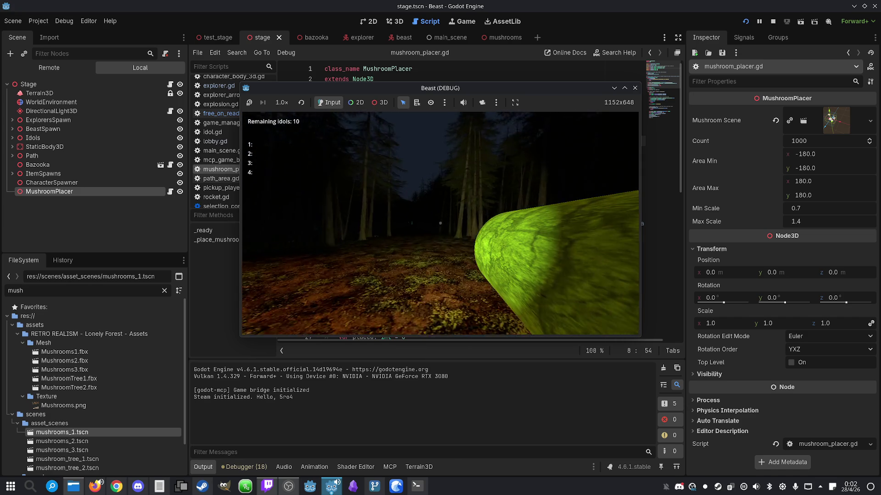
pyautogui.press('super')
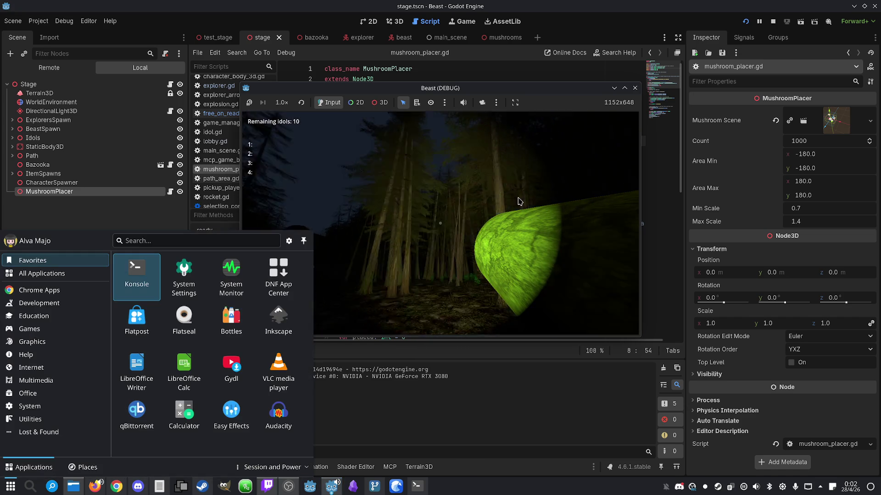
pyautogui.click(773, 27)
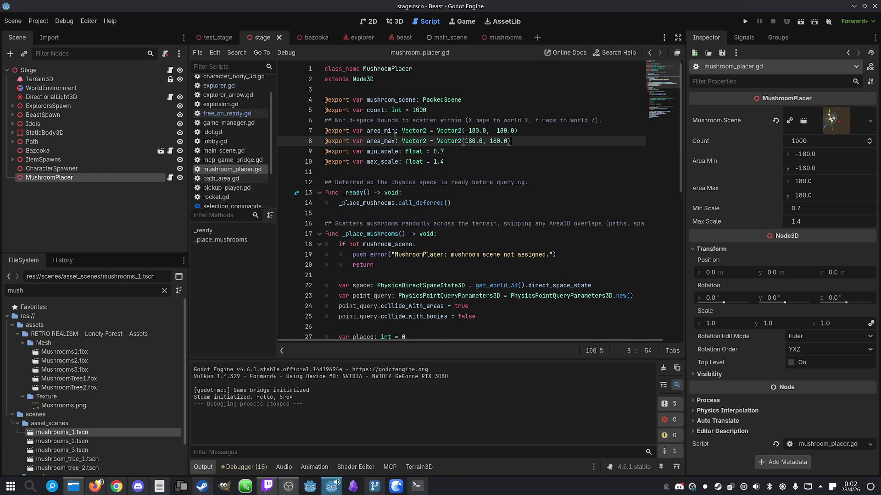
# - Check how area_min and area_max are used on line 33
pyautogui.doubleClick(377, 132)
pyautogui.scroll(-7, 460, 170)
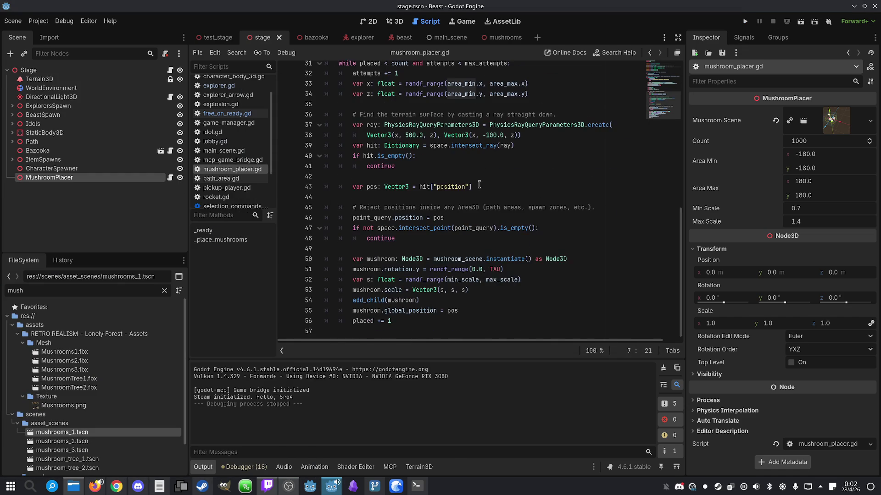
pyautogui.scroll(1, 513, 175)
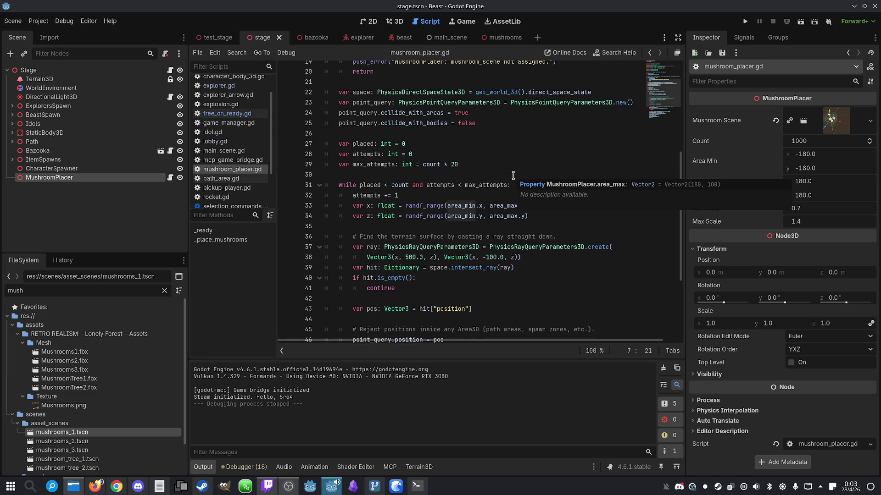
pyautogui.doubleClick(458, 205)
pyautogui.doubleClick(502, 205)
pyautogui.click(576, 205)
pyautogui.scroll(6, 577, 202)
pyautogui.click(538, 135)
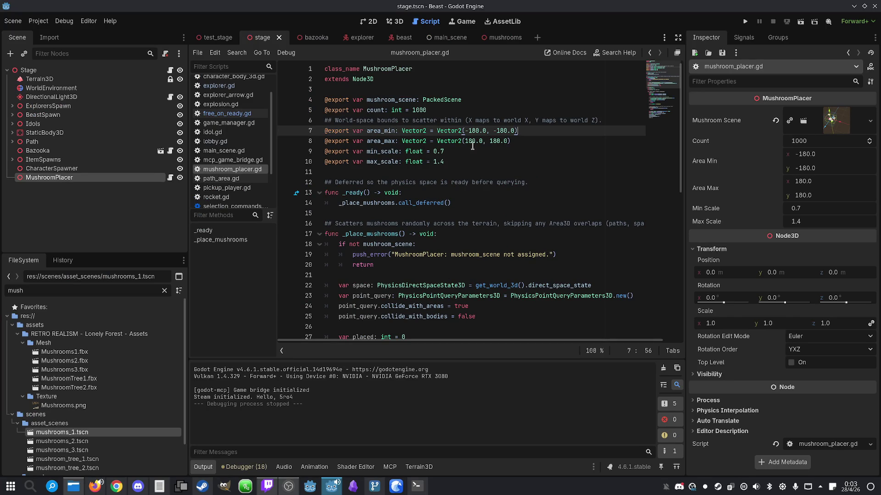
# - Set area_min to (-250, -250) and area_max to (250, 250), save, and run the game
pyautogui.click(470, 131)
pyautogui.moveTo(467, 129); pyautogui.dragTo(479, 130)
pyautogui.write('250')
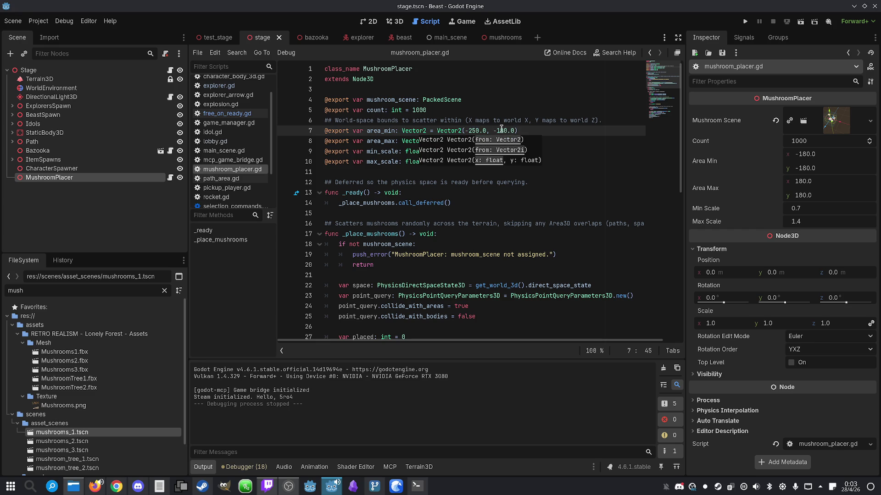
pyautogui.doubleClick(470, 131)
pyautogui.doubleClick(502, 131)
pyautogui.write('250')
pyautogui.doubleClick(497, 141)
pyautogui.write('250')
pyautogui.doubleClick(468, 140)
pyautogui.write('250')
pyautogui.click(558, 138)
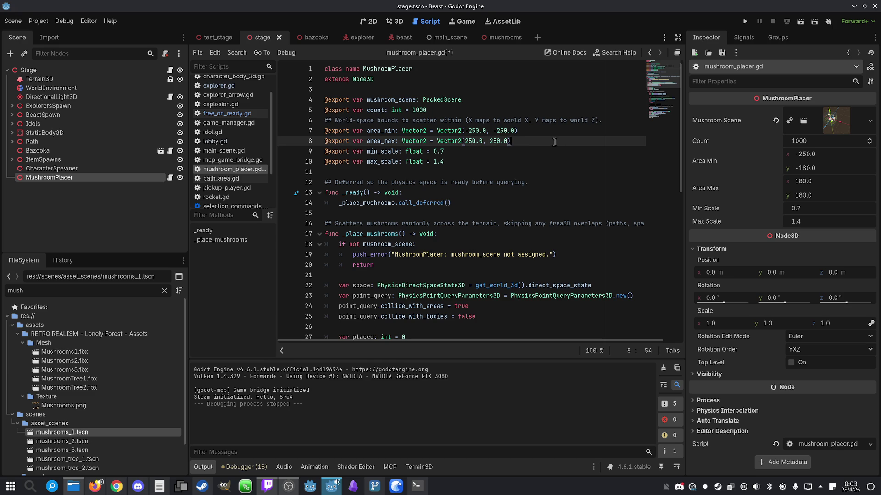
pyautogui.hotkey('ctrl', 's')
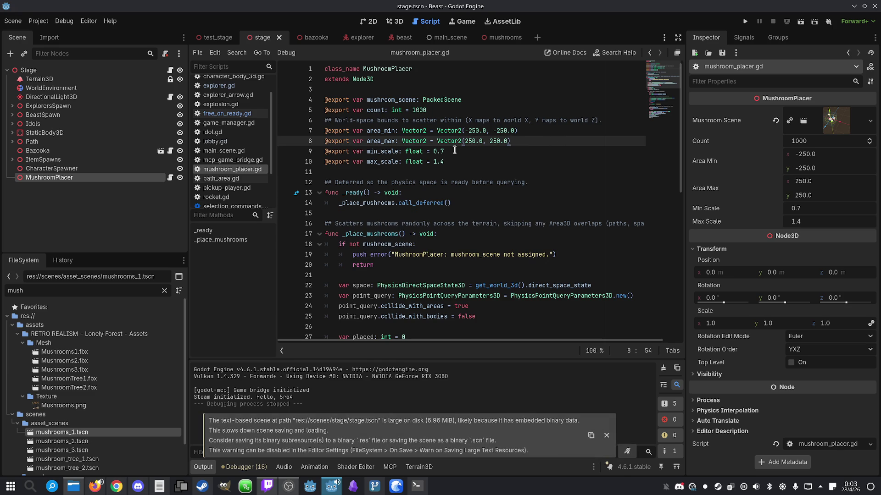
pyautogui.click(745, 22)
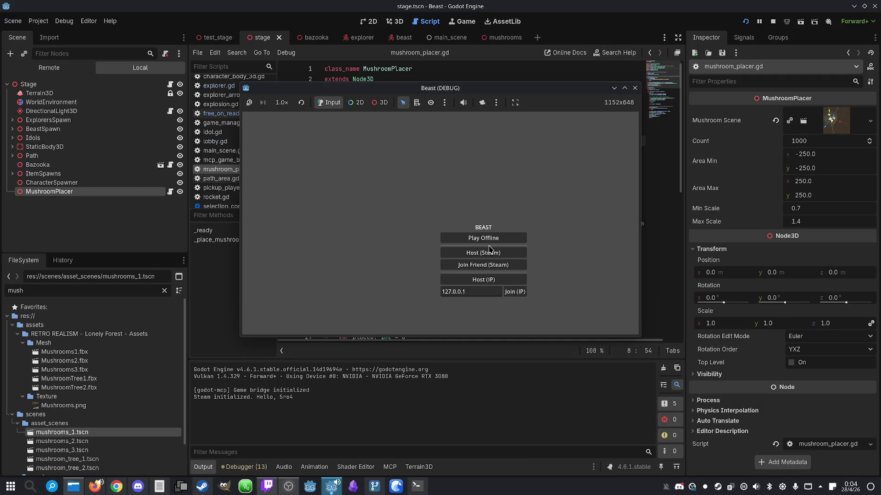
# - Maximize the Beast (DEBUG) window and start an offline game in the forest
pyautogui.click(624, 88)
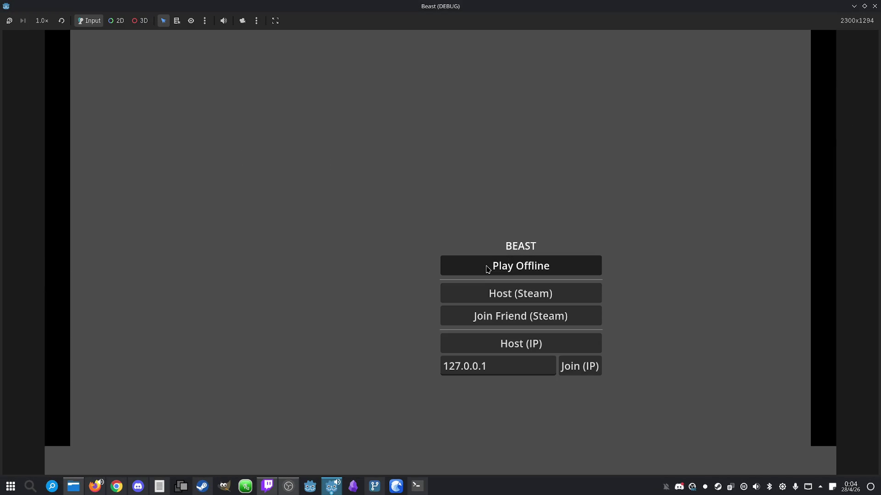
pyautogui.click(520, 266)
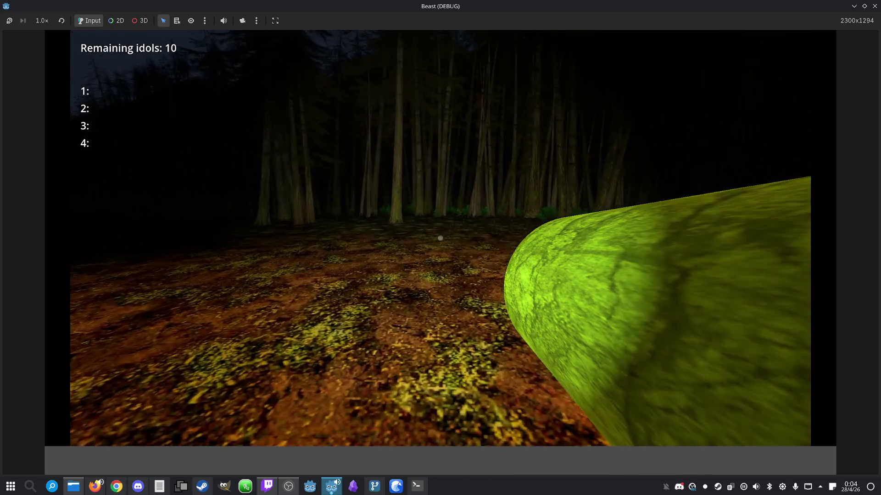
# - Walk the explorer through the forest past mushroom clusters, clearings and toward the campfire
pyautogui.press('w')
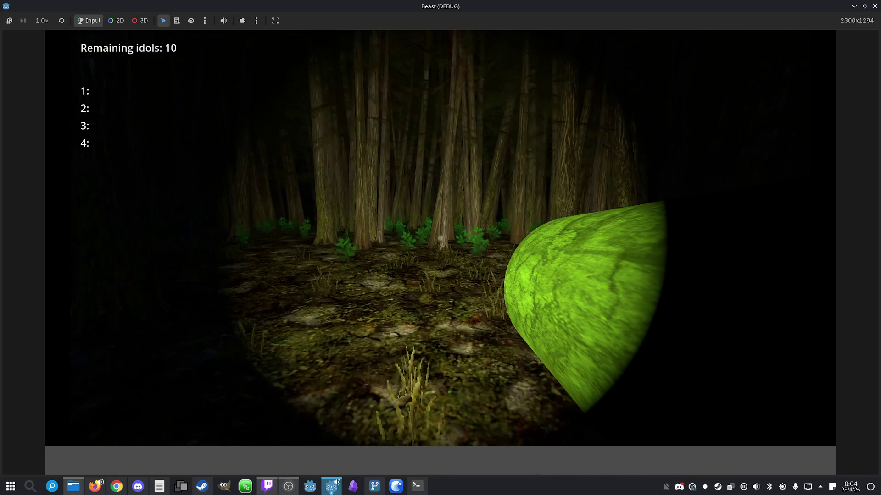
pyautogui.press('w')
pyautogui.press('w')
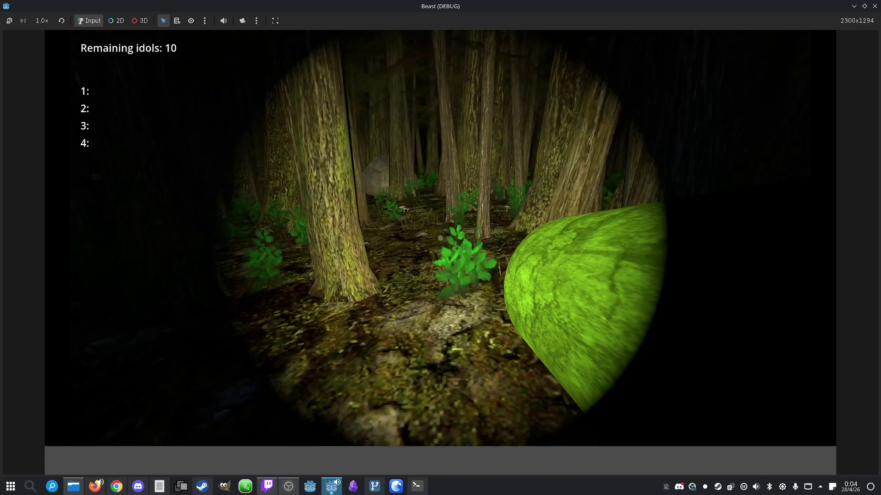
pyautogui.press('w')
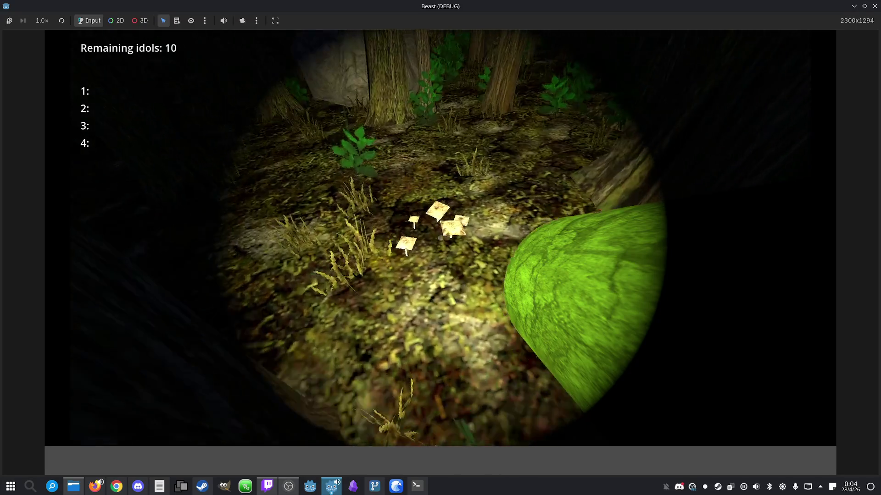
pyautogui.press('w')
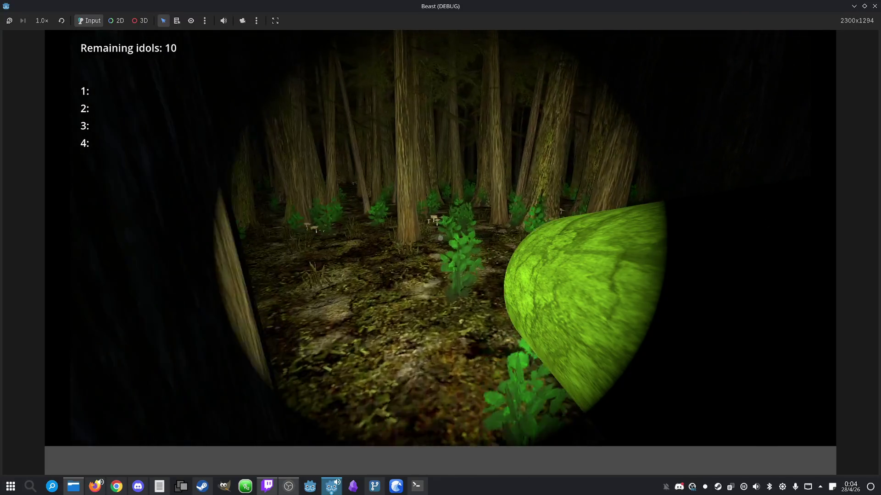
pyautogui.press('w')
pyautogui.press('w')
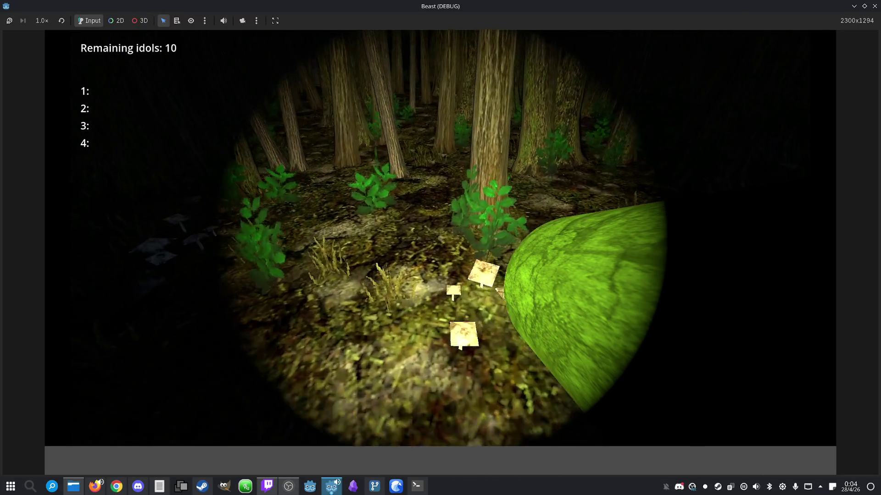
pyautogui.press('w')
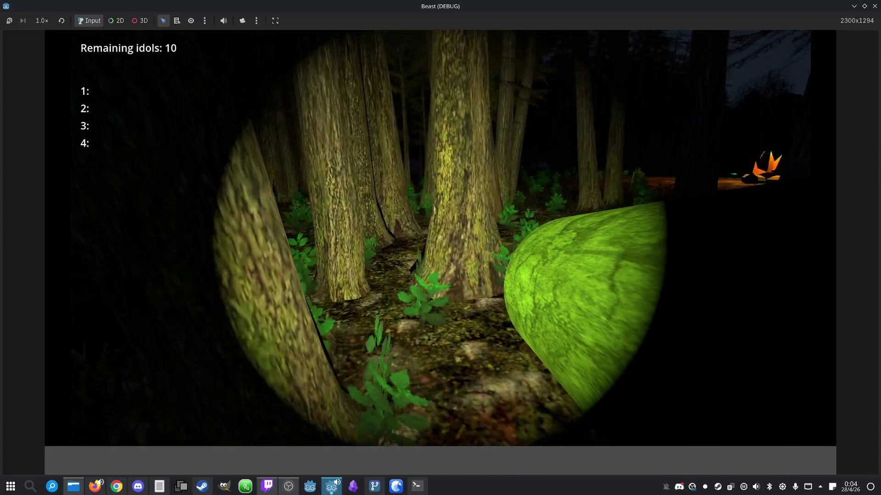
pyautogui.press('w')
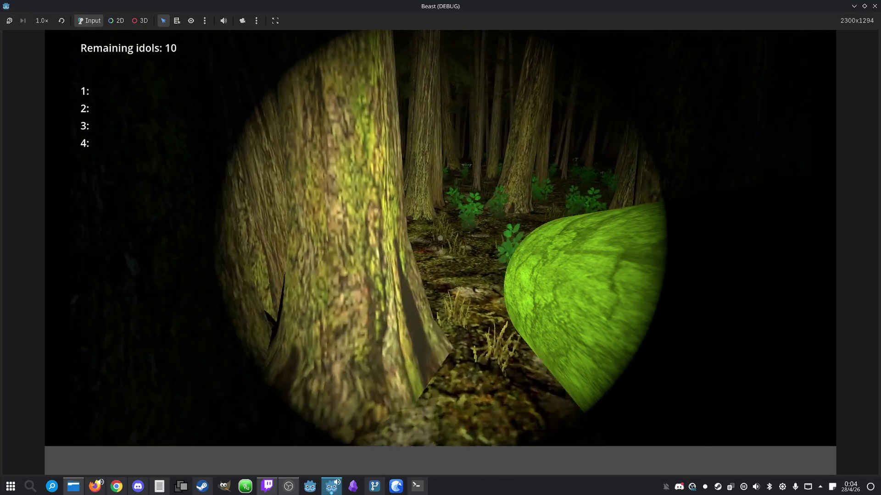
pyautogui.press('w')
pyautogui.press('w')
pyautogui.press('w')
pyautogui.press('w')
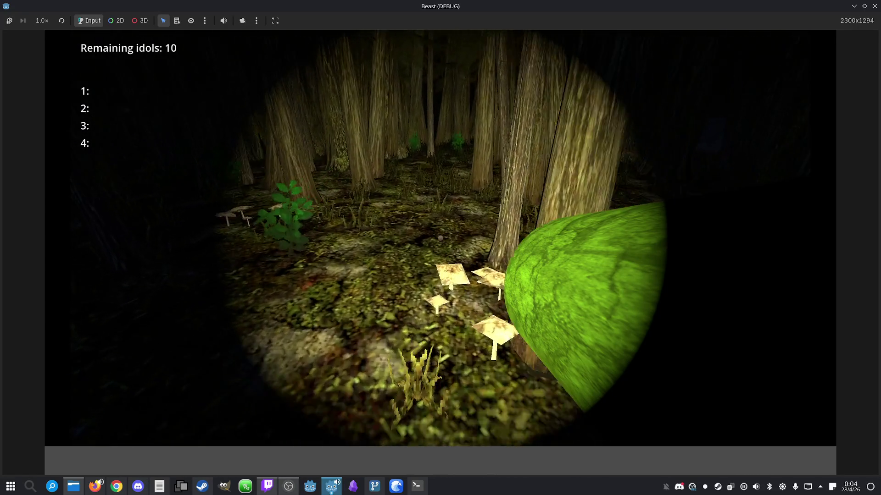
pyautogui.press('w')
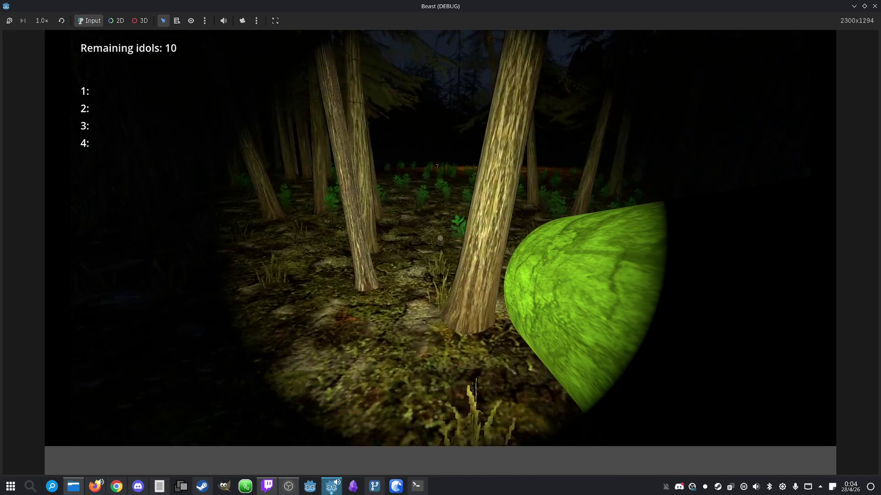
pyautogui.press('w')
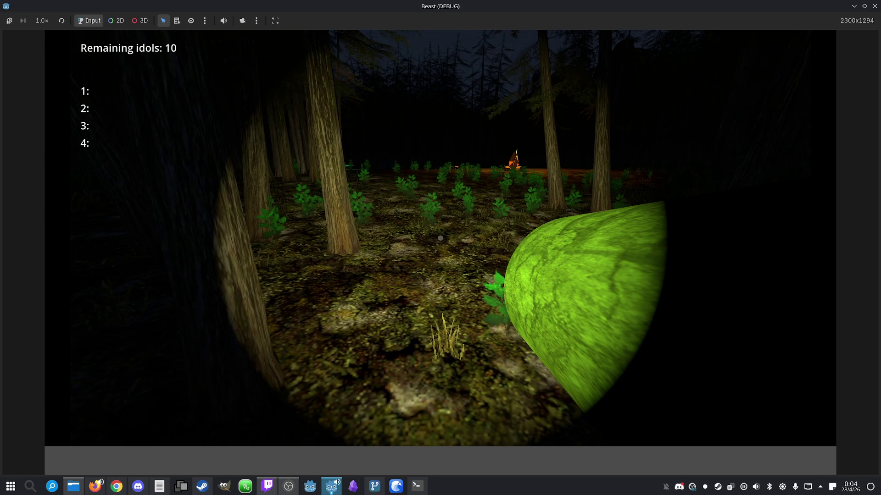
pyautogui.press('w')
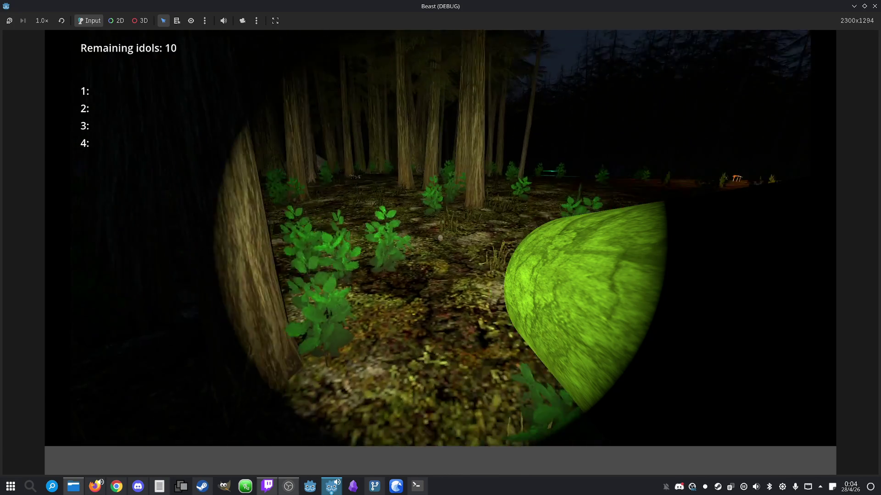
pyautogui.press('w')
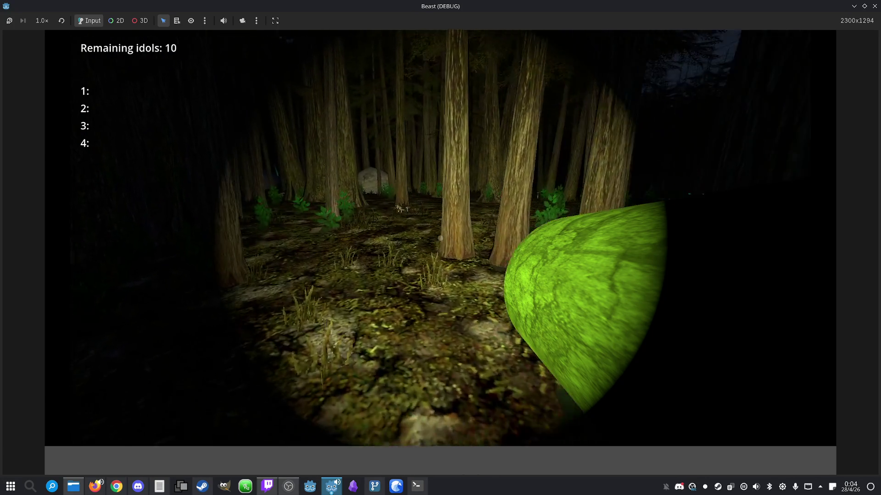
pyautogui.press('w')
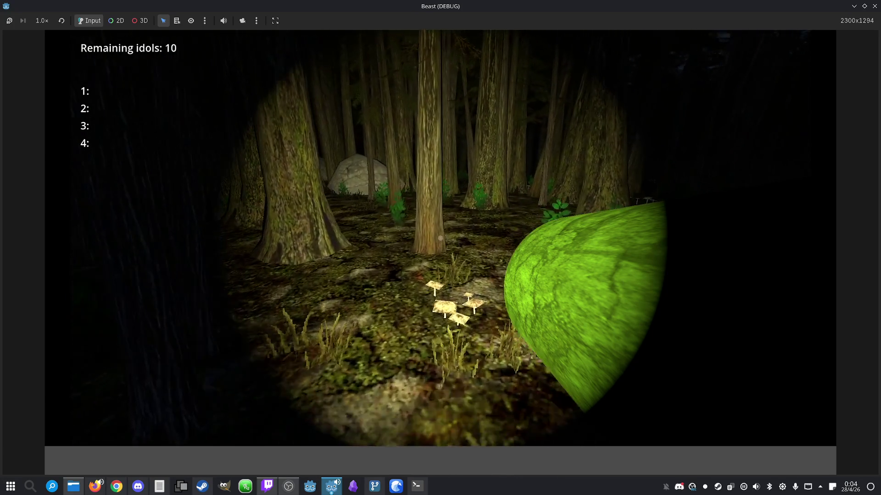
pyautogui.press('w')
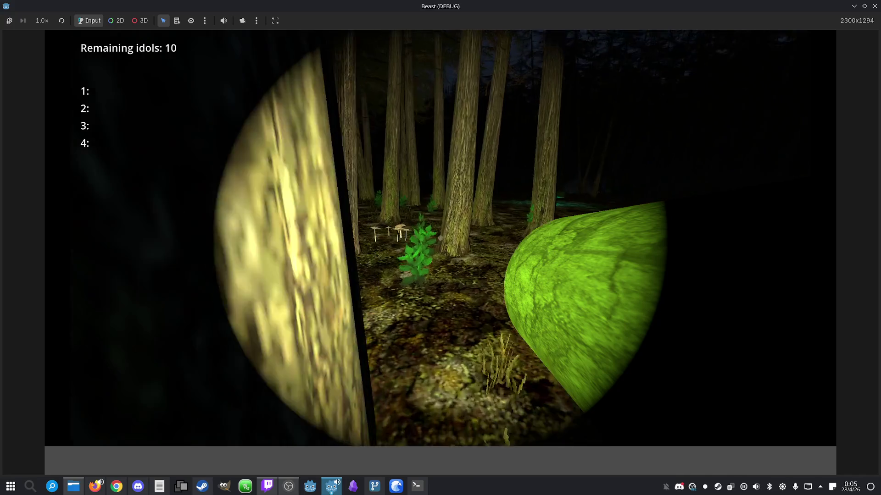
pyautogui.press('w')
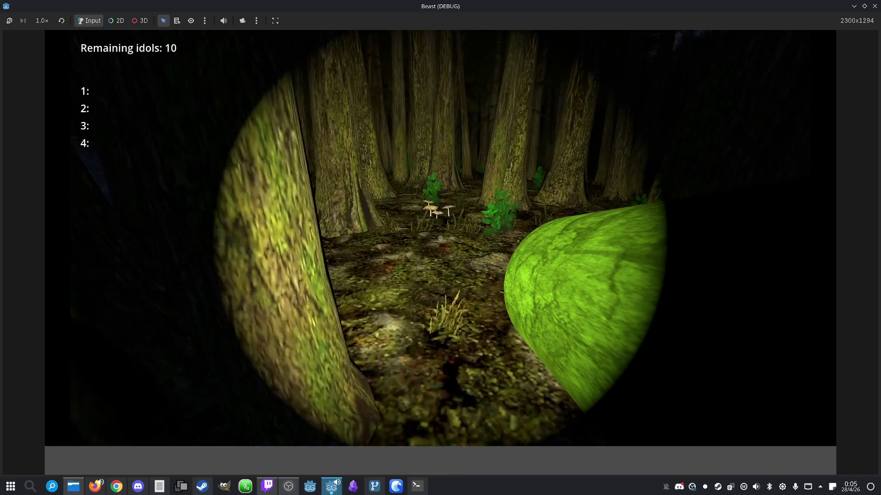
pyautogui.press('w')
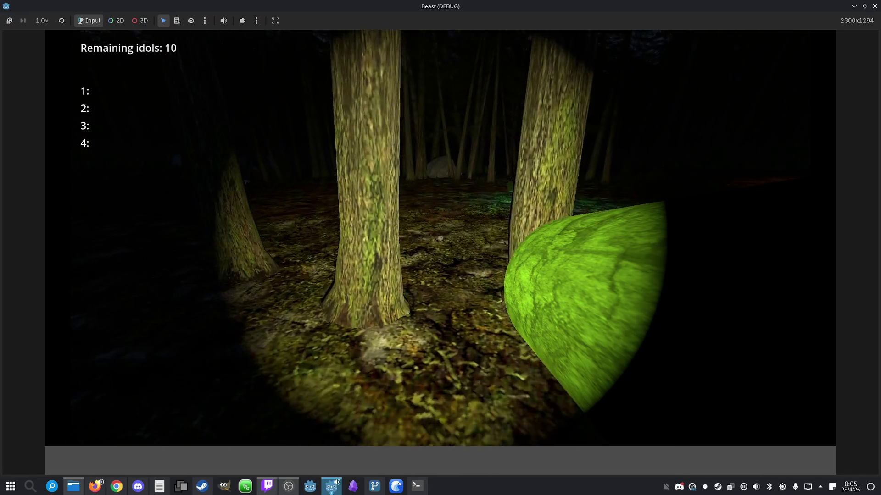
pyautogui.press('w')
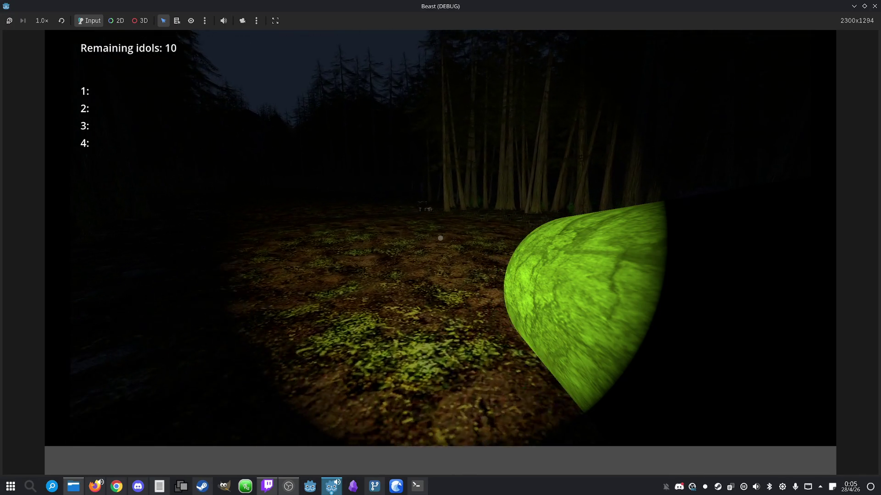
pyautogui.press('w')
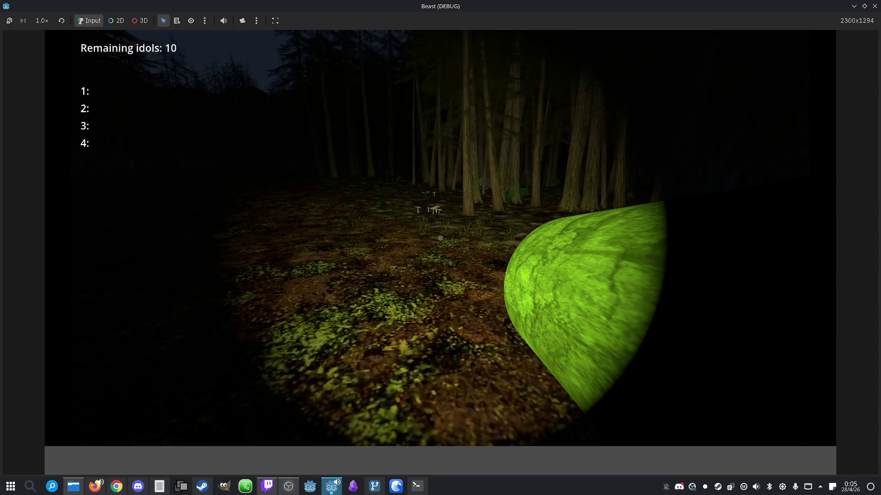
pyautogui.press('w')
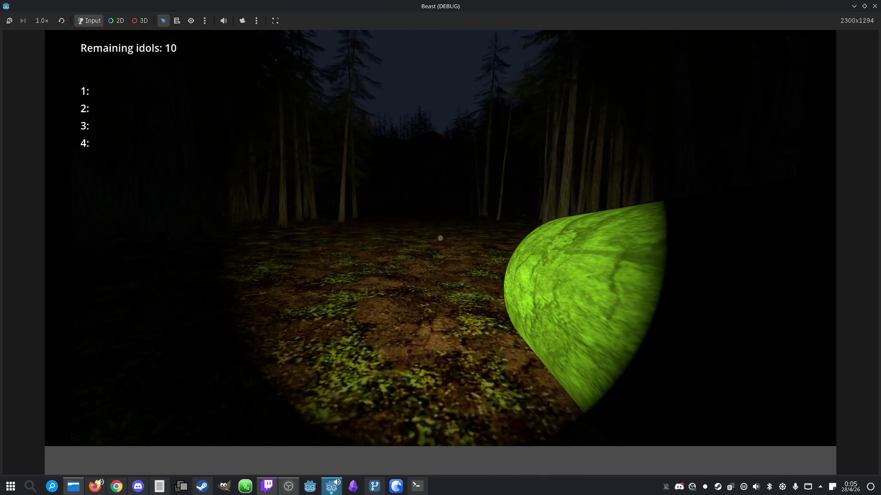
pyautogui.press('w')
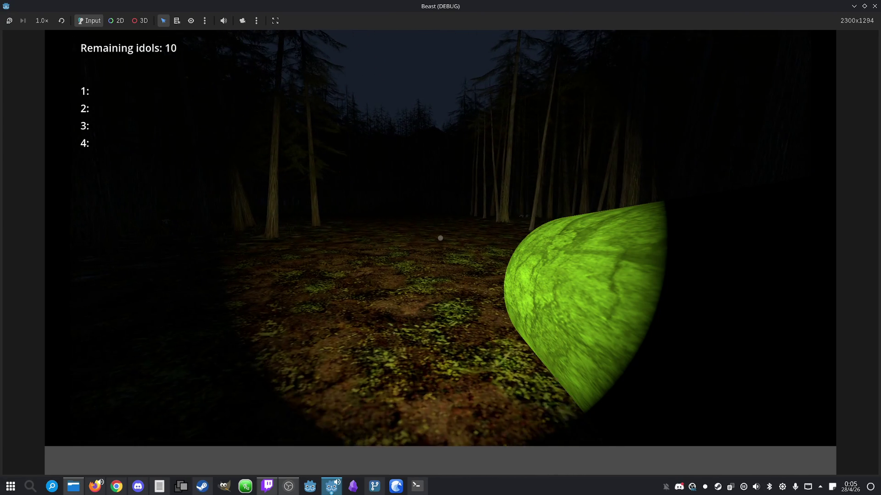
pyautogui.press('w')
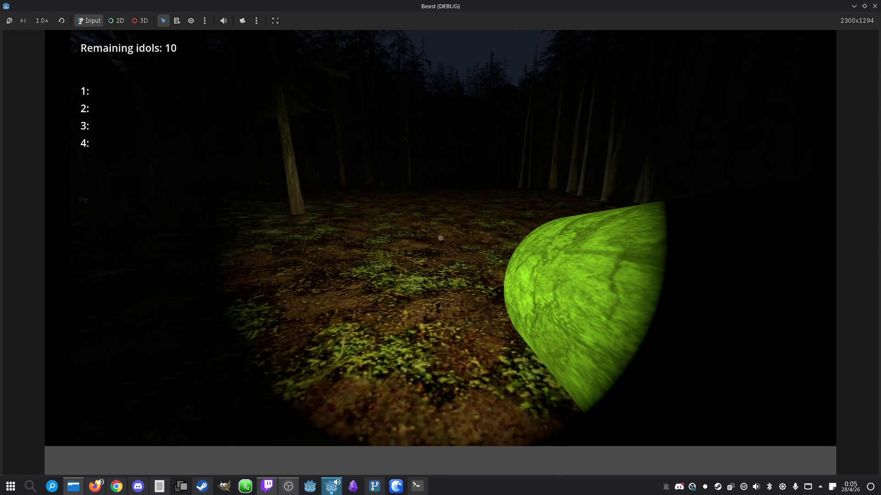
pyautogui.press('w')
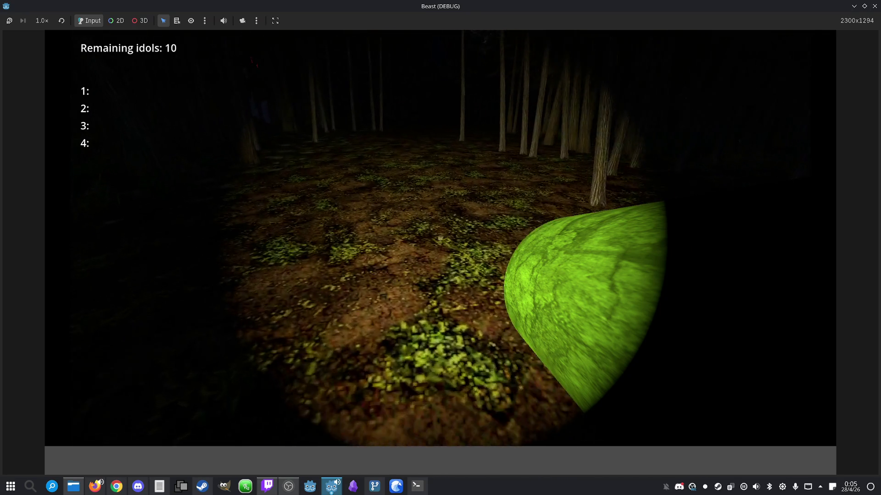
# - Leave the game and stop the running project with F8
pyautogui.press('super')
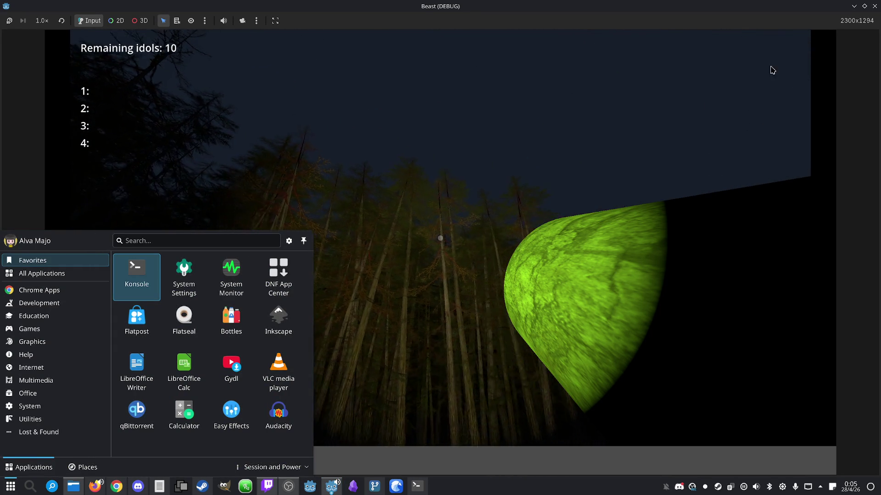
pyautogui.press('Escape')
pyautogui.press('F8')
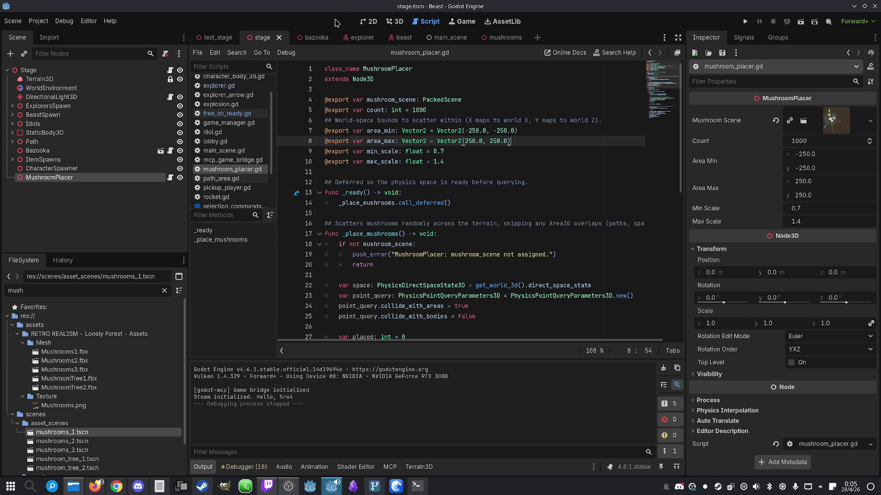
# - Save the stage scene and bring the Claude Code Konsole window to the front
pyautogui.hotkey('ctrl', 's')
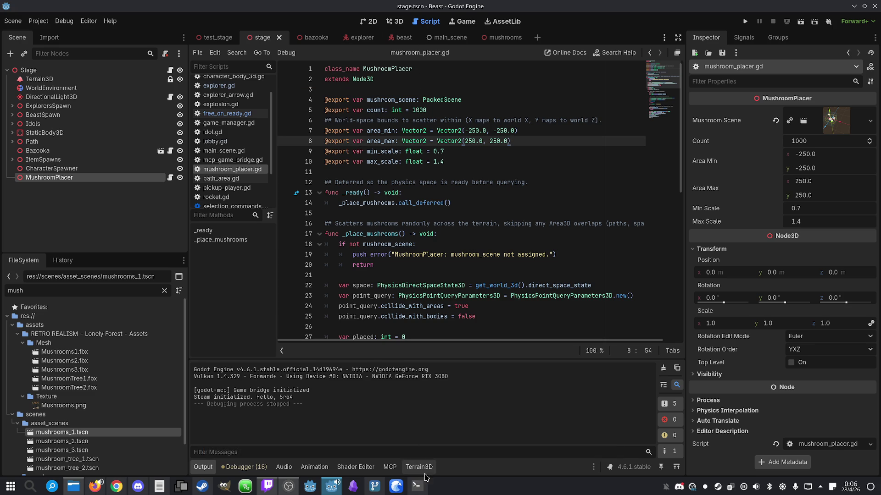
pyautogui.click(426, 490)
pyautogui.click(426, 489)
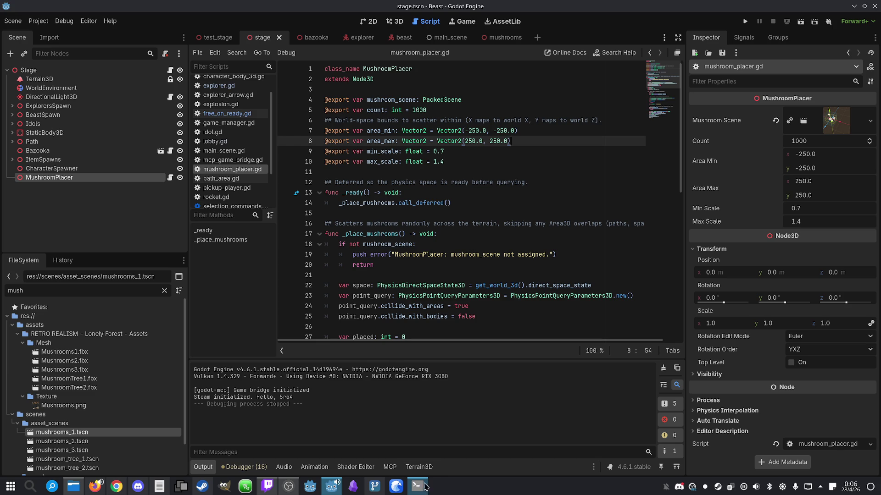
pyautogui.click(420, 493)
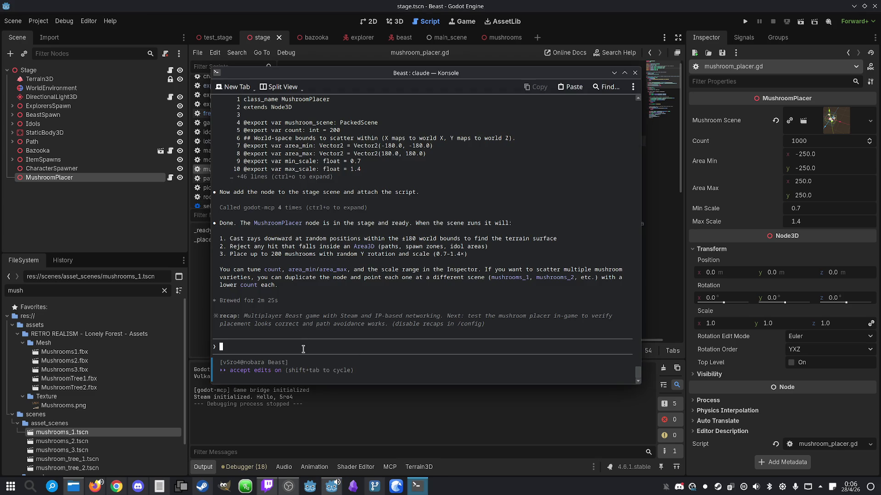
# - Type the request: same mushroom placement for all players, and touched mushrooms disappear and get counted
pyautogui.write('Make i')
pyautogui.write('t so the place')
pyautogui.write('ment of th')
pyautogui.write('e mush')
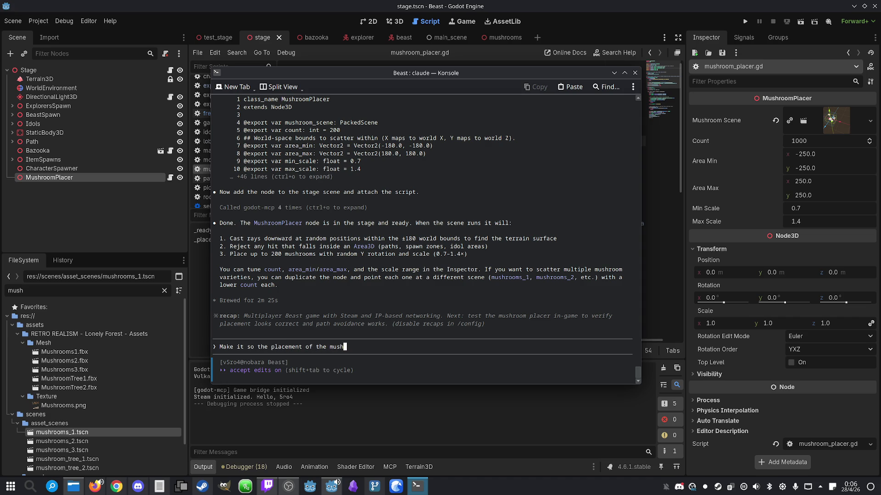
pyautogui.write('rooms in the same i')
pyautogui.write('n')
pyautogui.press('BackSpace')
pyautogui.press('BackSpace')
pyautogui.press('BackSpace')
pyautogui.press('BackSpace')
pyautogui.press('BackSpace')
pyautogui.press('BackSpace')
pyautogui.write('ame for all players, and that when a pla')
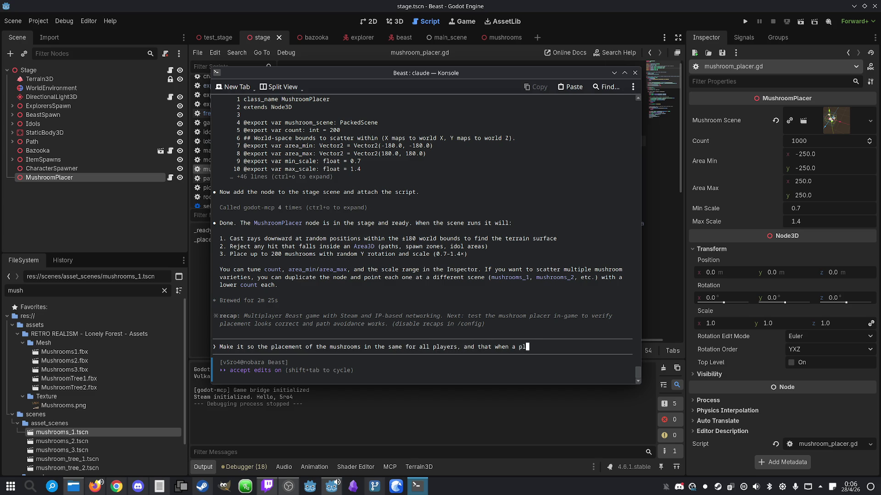
pyautogui.write('yer')
pyautogui.write('touches a mushroom, the mushroom')
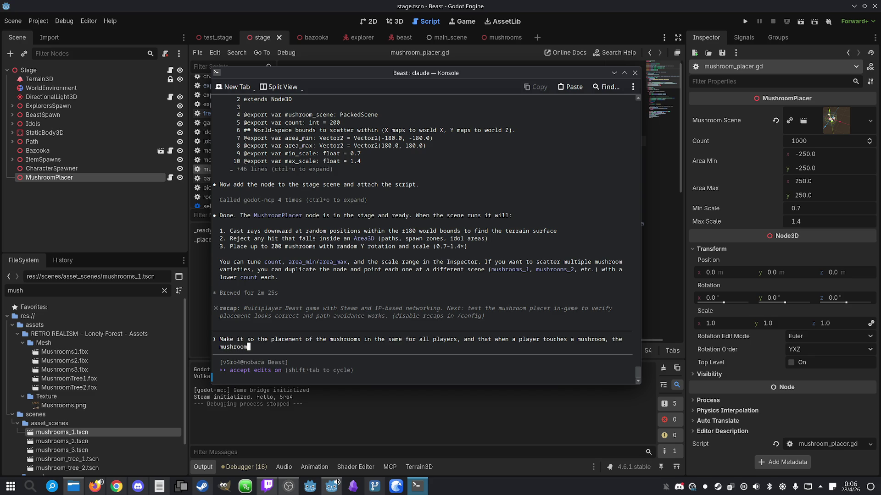
pyautogui.write(' disappears ')
pyautogui.write('and a ')
pyautogui.write('count o')
pyautogui.write('f mushro')
pyautogui.write('oms ')
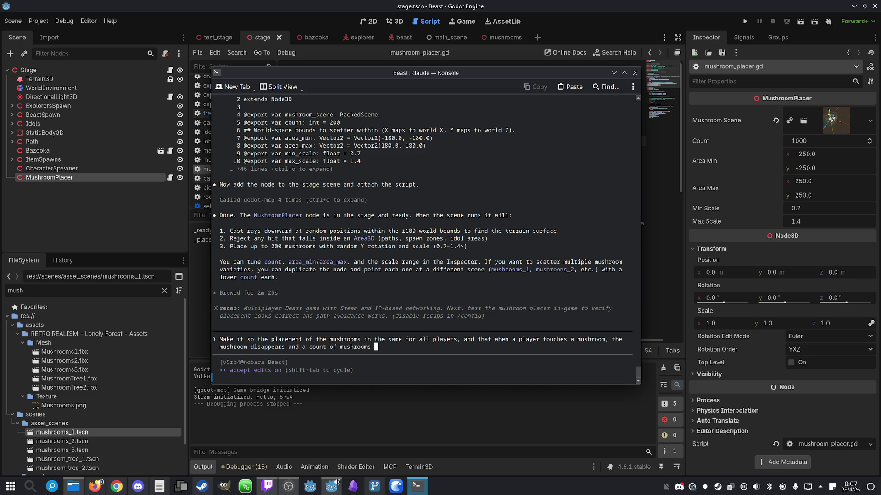
pyautogui.write('gotten ')
pyautogui.write('by that pla')
pyautogui.write('yer increa')
pyautogui.write('ses b')
pyautogui.write('y 1.')
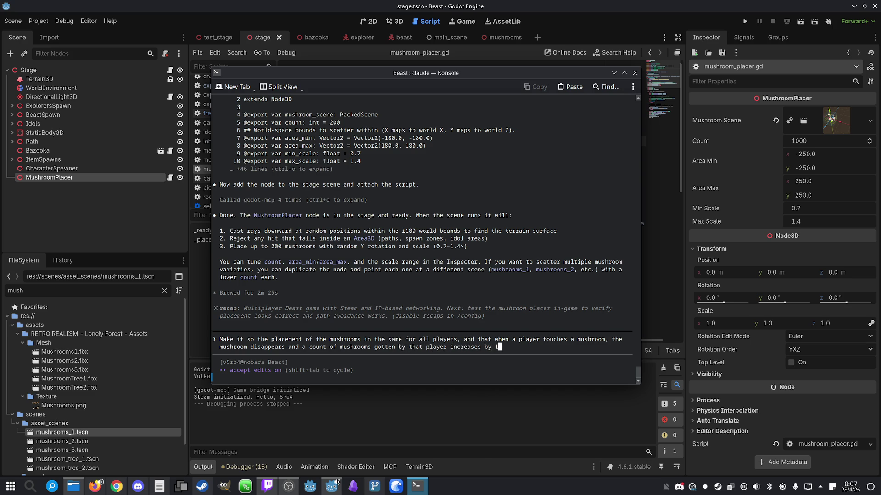
# - Send Claude the request for seeded, identical mushroom placement and per-player collection counts, then return to Godot
pyautogui.press('Return')
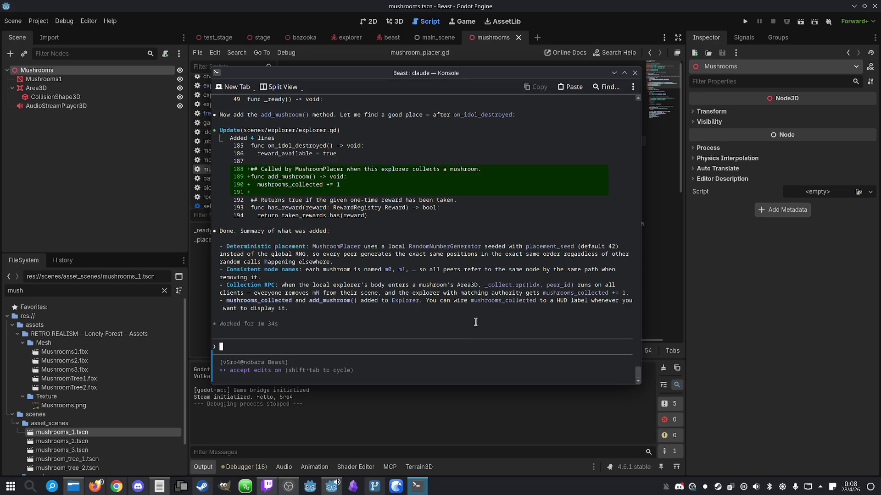
pyautogui.click(667, 4)
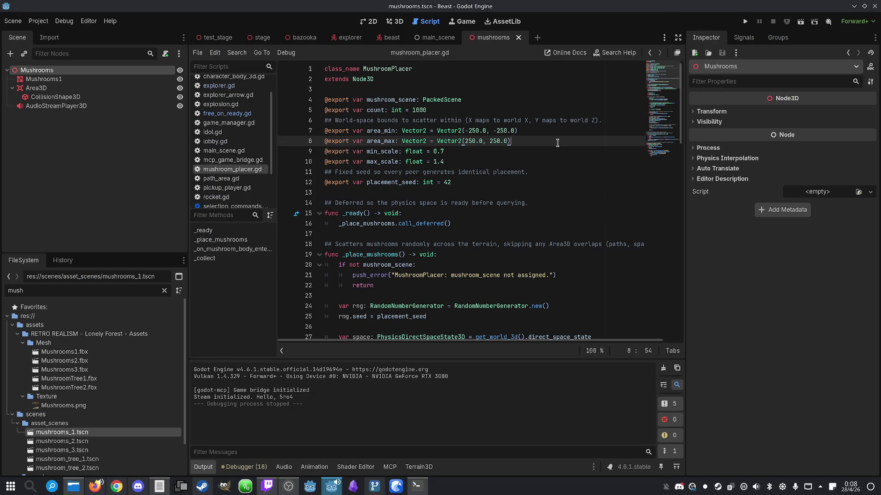
# - Run the project and start an offline game in a maximized window
pyautogui.click(746, 24)
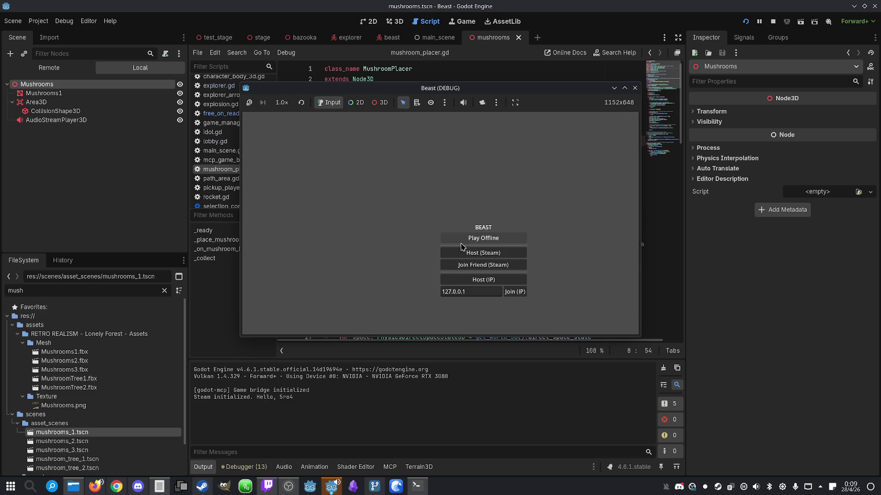
pyautogui.click(471, 244)
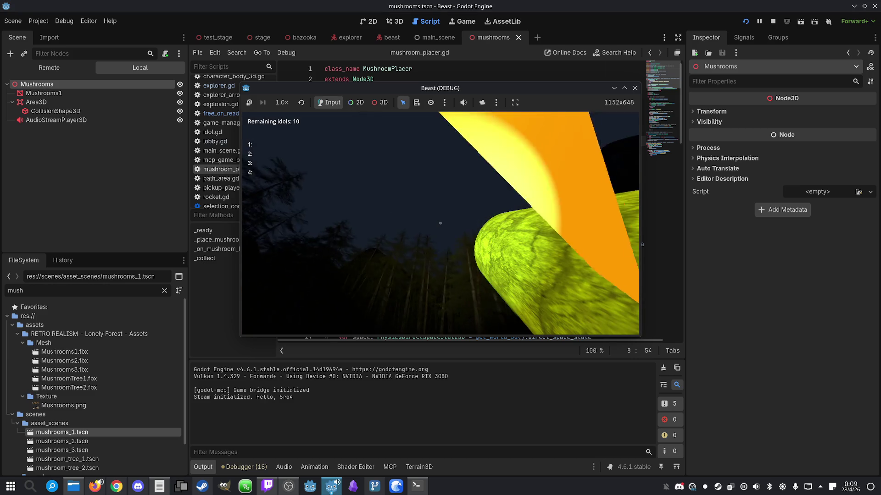
pyautogui.press('super')
pyautogui.click(624, 88)
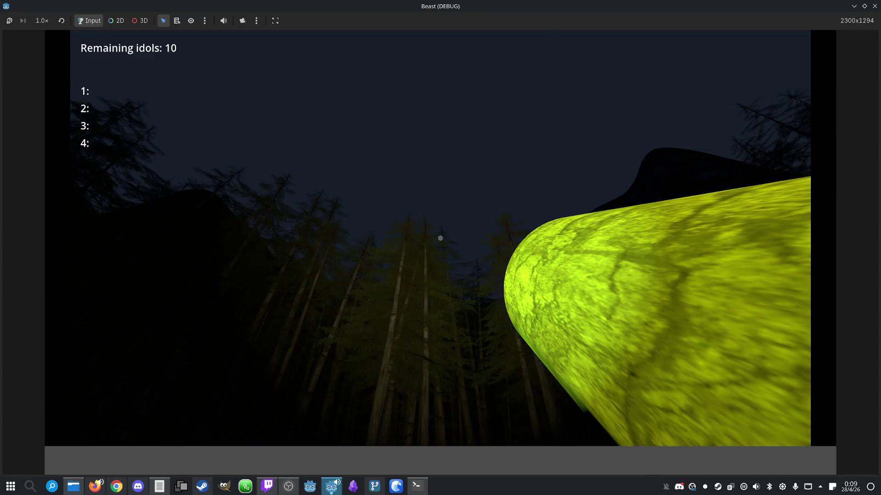
# - Walk the explorer across the clearing and forest past the mushroom clusters, then close the game
pyautogui.press('w')
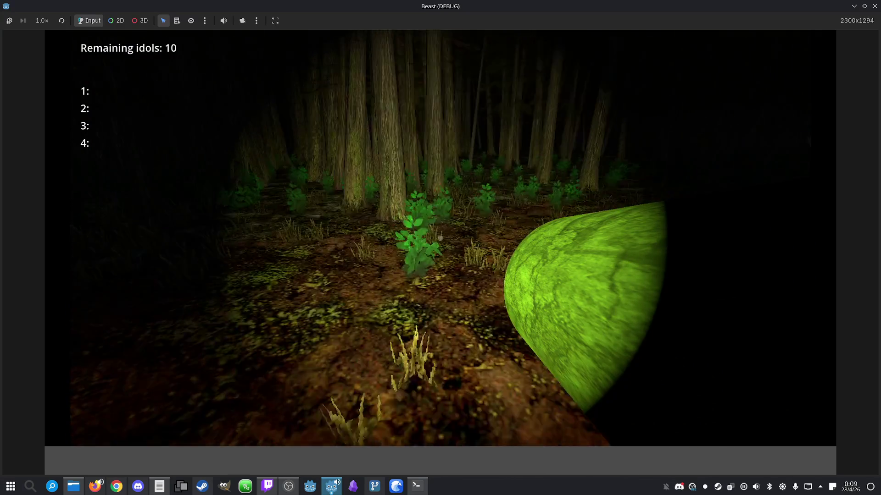
pyautogui.press('w')
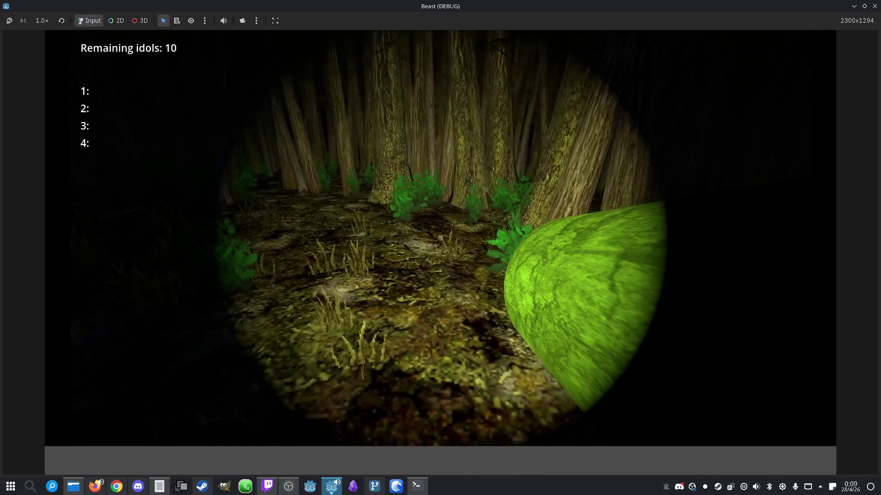
pyautogui.press('w')
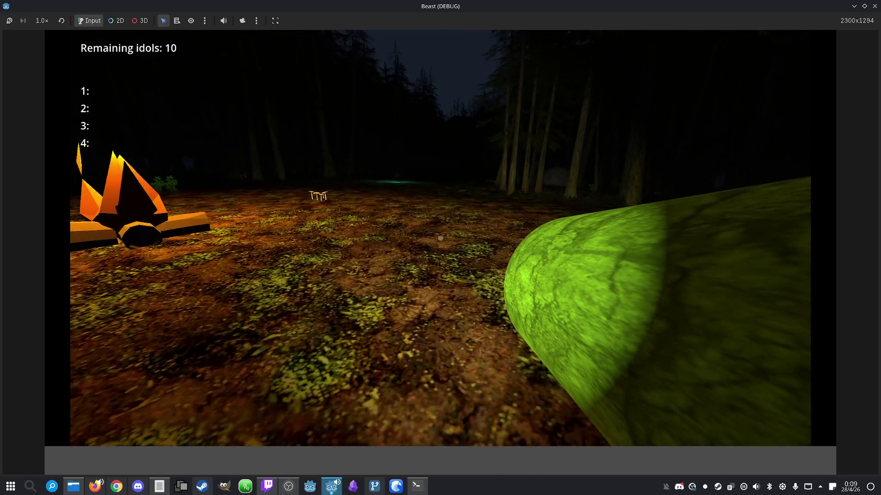
pyautogui.press('w')
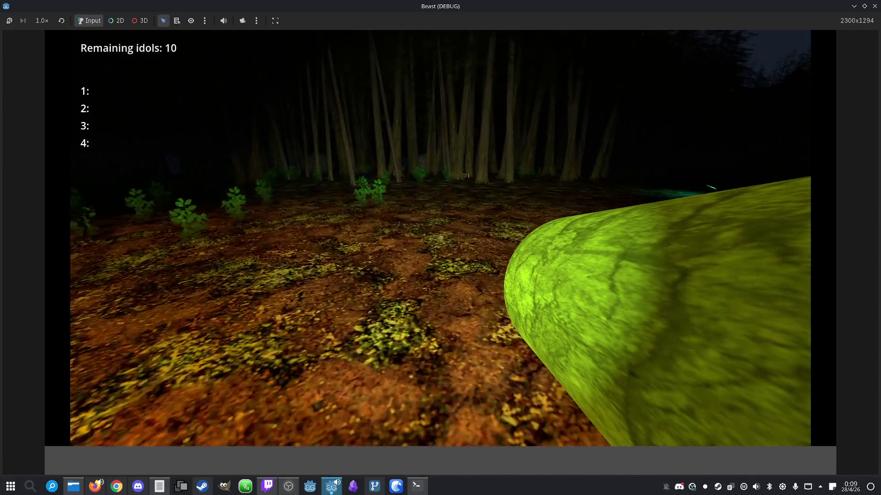
pyautogui.press('w')
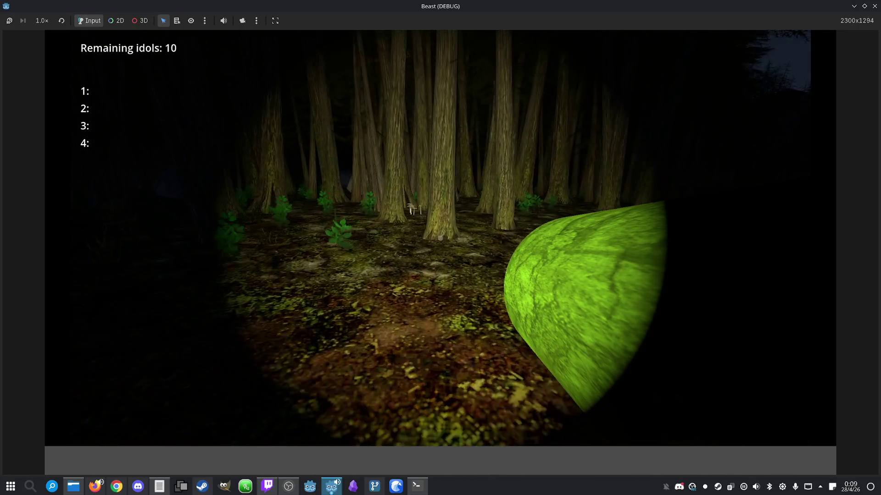
pyautogui.press('w')
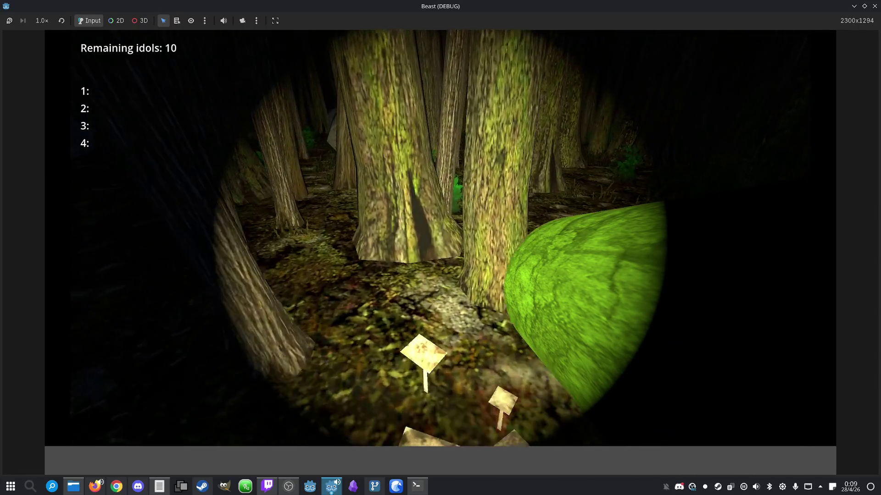
pyautogui.press('w')
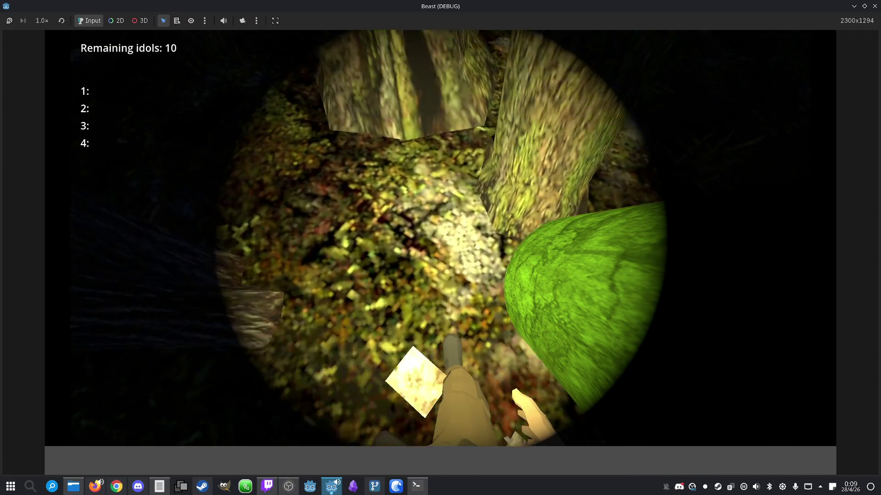
pyautogui.press('w')
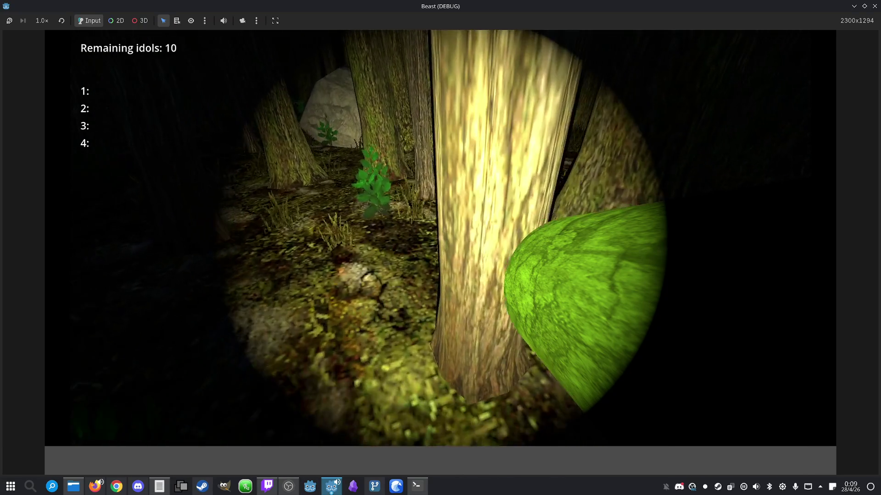
pyautogui.press('w')
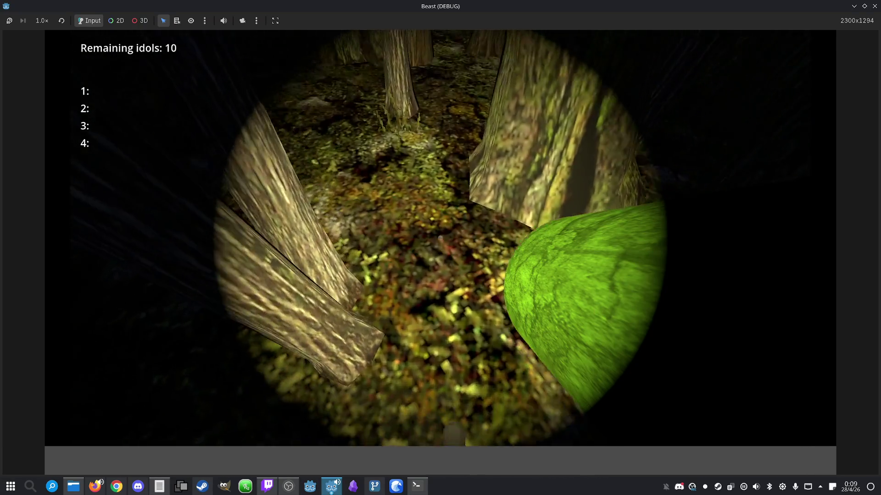
pyautogui.press('w')
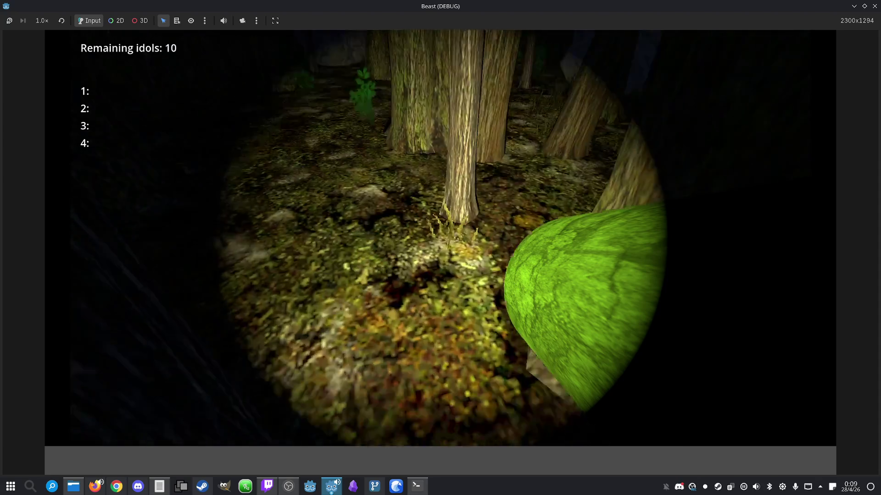
pyautogui.press('w')
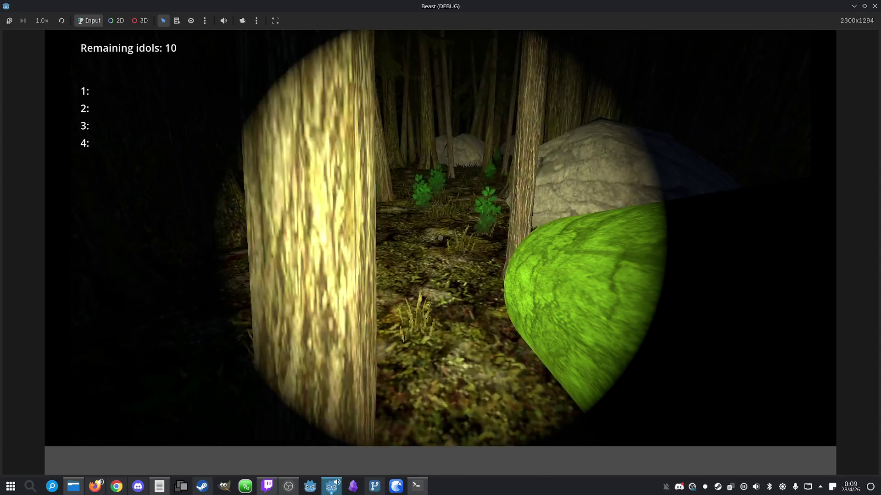
pyautogui.press('w')
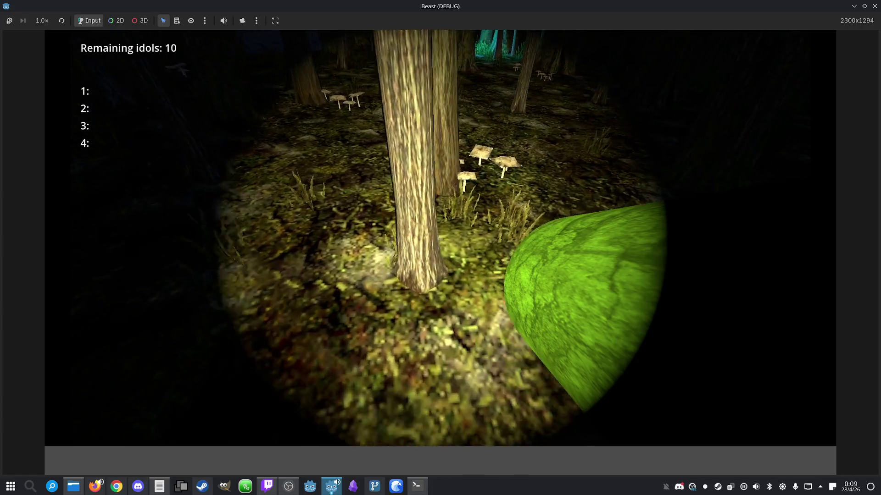
pyautogui.press('w')
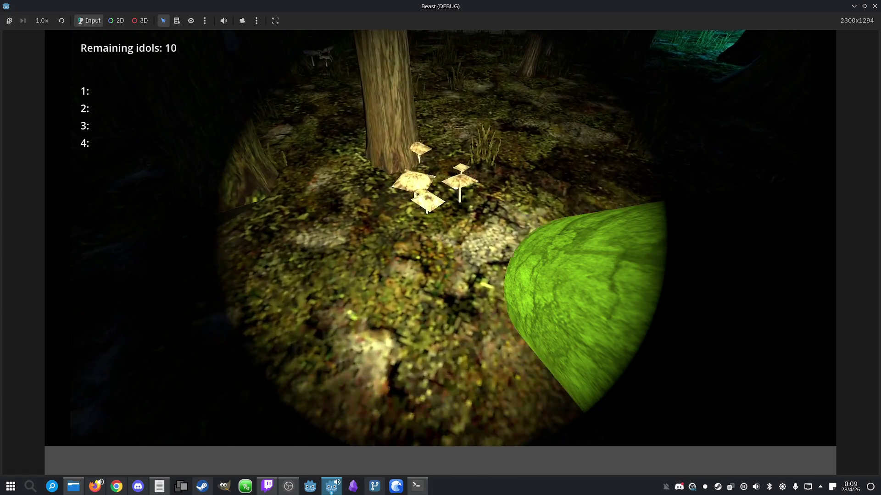
pyautogui.press('w')
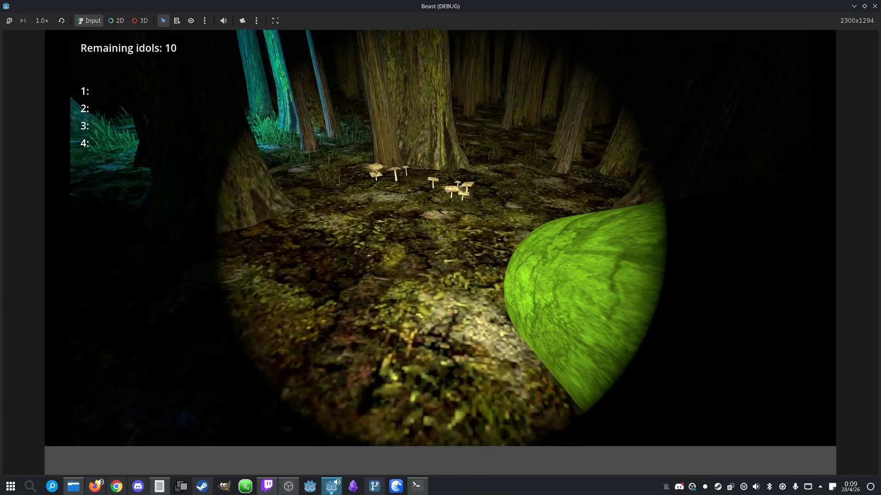
pyautogui.press('w')
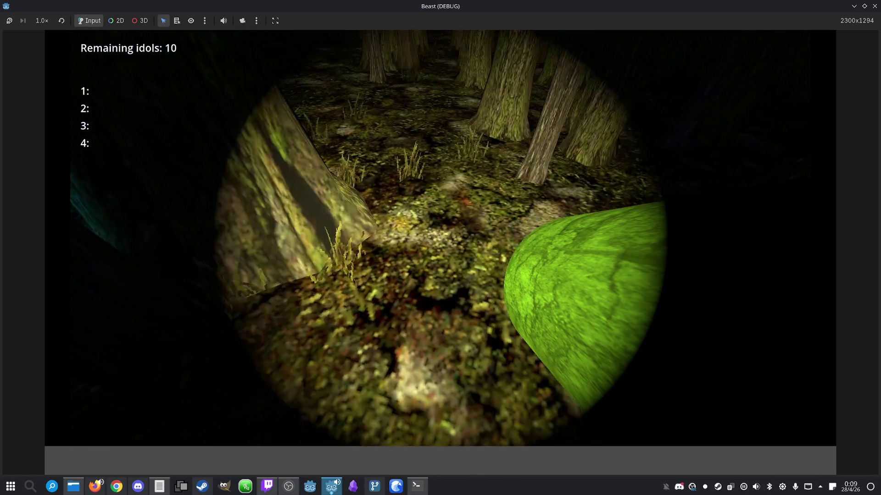
pyautogui.press('w')
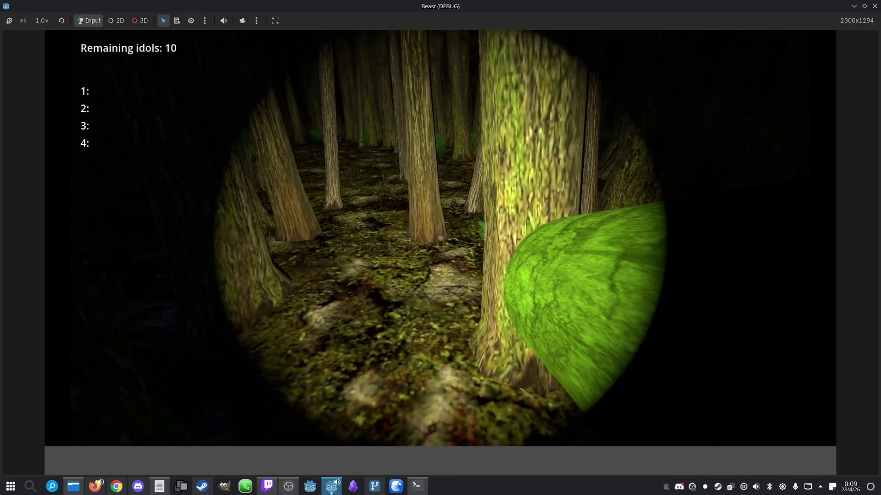
pyautogui.press('w')
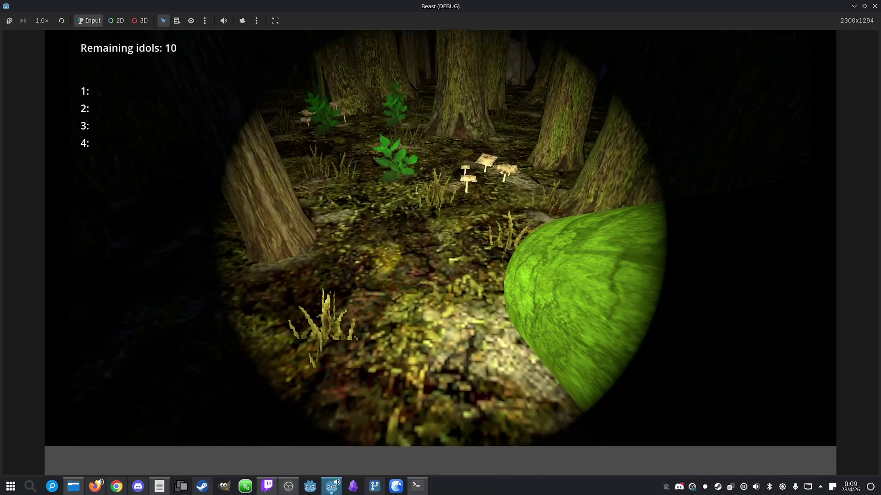
pyautogui.press('w')
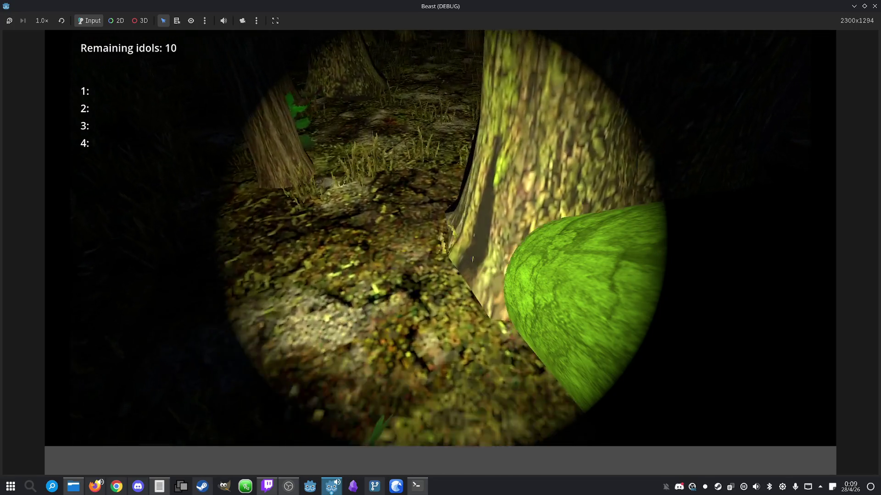
pyautogui.press('super')
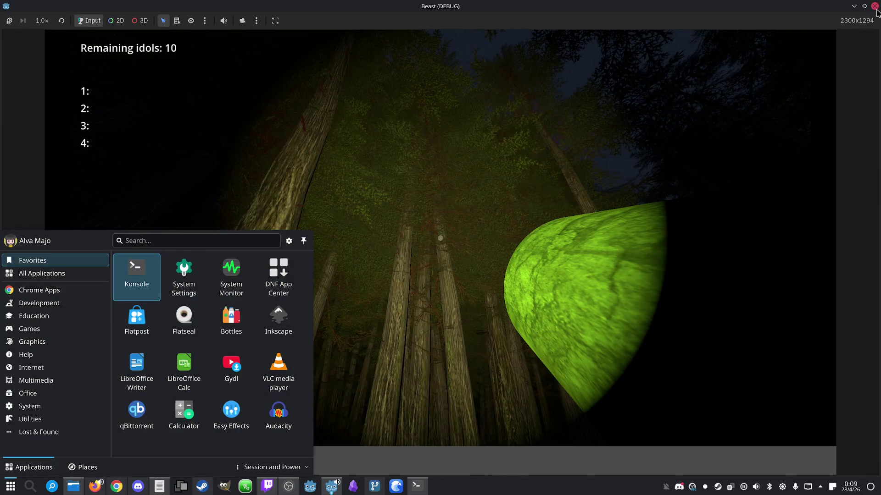
pyautogui.click(874, 6)
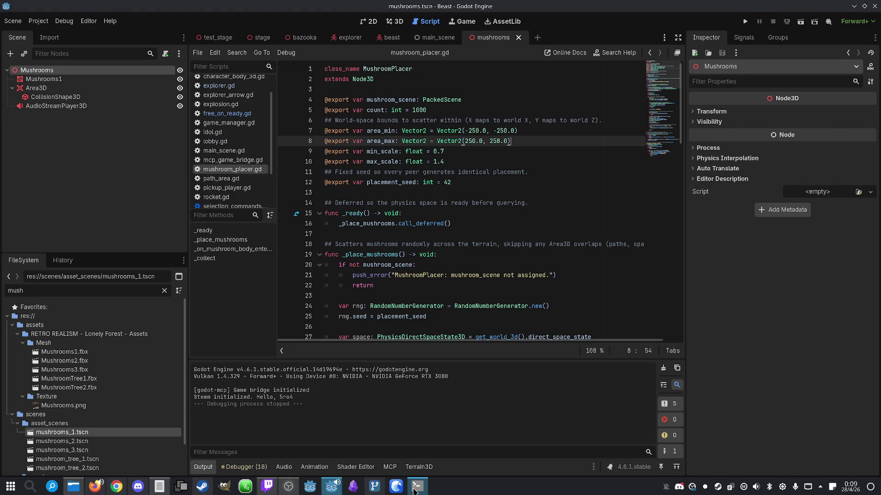
# - Ask Claude whether a collected mushroom disappears on all the players' instances
pyautogui.click(416, 485)
pyautogui.write('W')
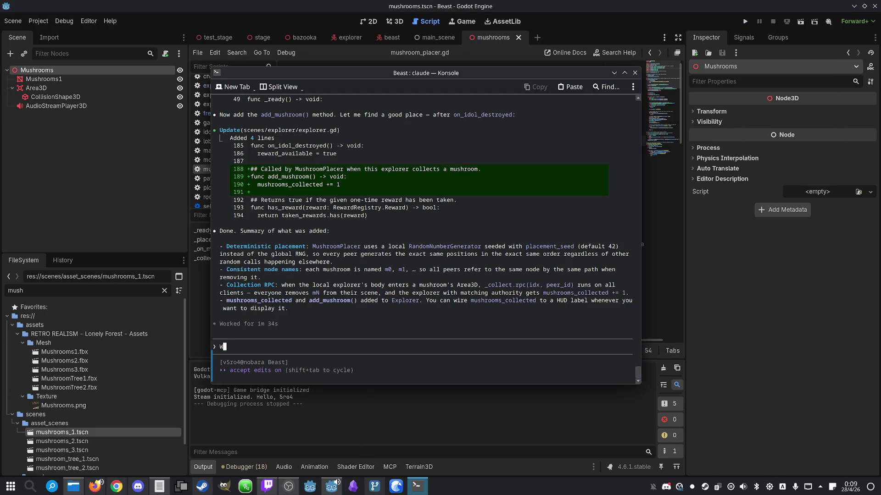
pyautogui.write('hen a player ')
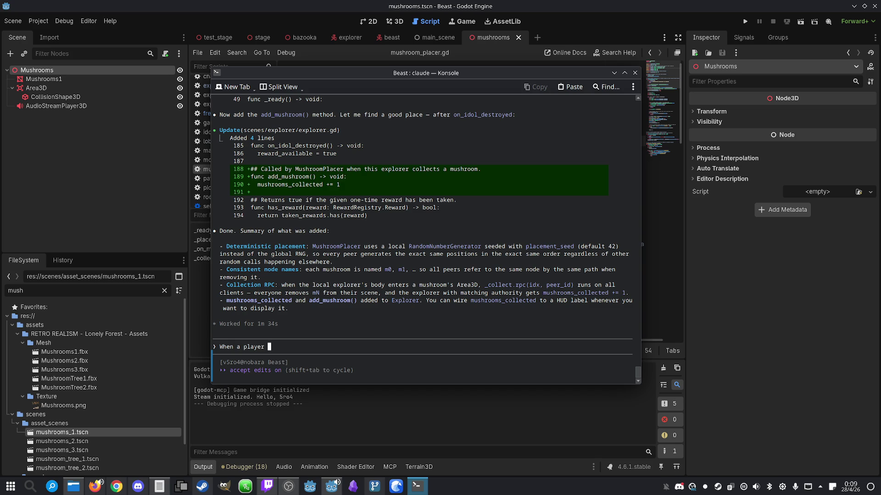
pyautogui.write('gets a mushro')
pyautogui.write('om, does it')
pyautogui.write(' disa')
pyautogui.write('ppe')
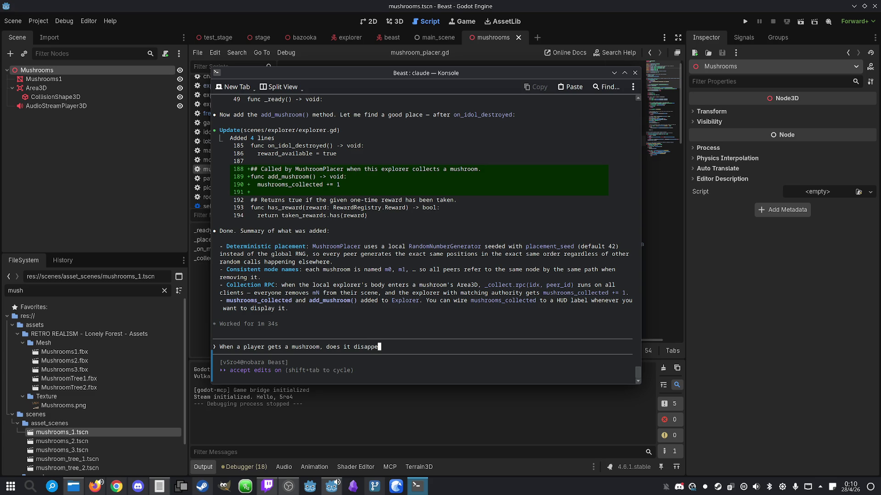
pyautogui.write('ar on the instance')
pyautogui.write('s ofd')
pyautogui.press('BackSpace')
pyautogui.write('all the pl')
pyautogui.write('aye')
pyautogui.write('?')
pyautogui.press('Return')
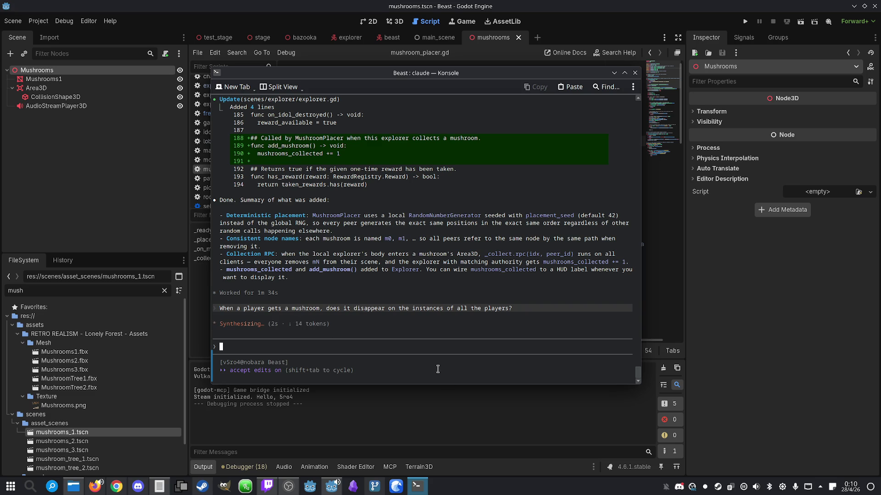
# - Check the mushroom's AudioStreamPlayer3D in the editor, then return to the Claude terminal
pyautogui.hotkey('alt', 'Tab')
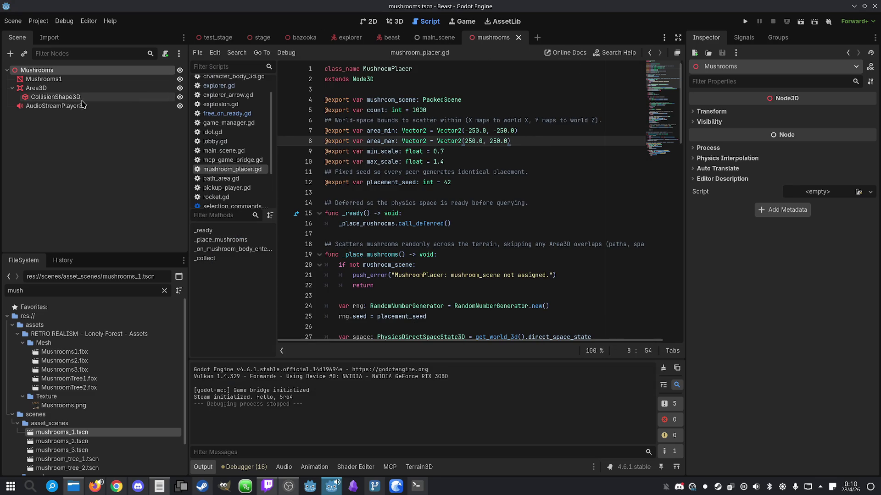
pyautogui.click(57, 106)
pyautogui.click(417, 486)
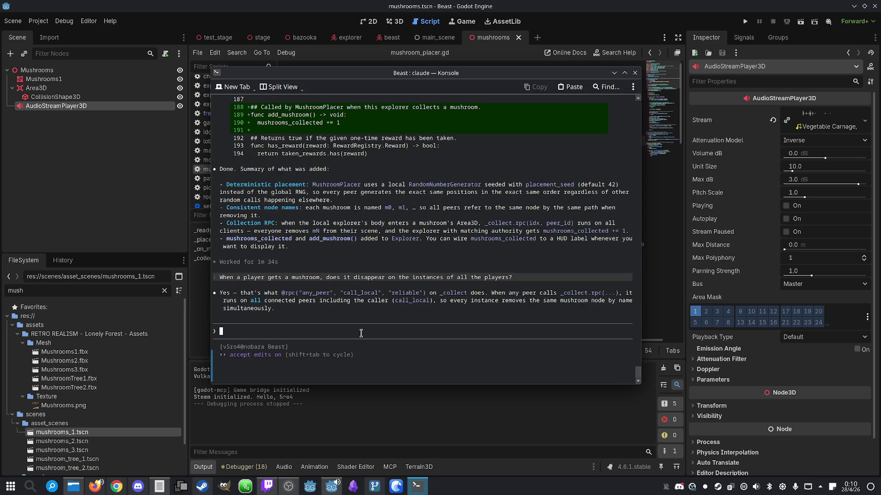
# - Ask Claude to make picked mushrooms play their AudioStreamPlayer3D and vanish on every instance
pyautogui.write('Make it')
pyautogui.write(' so when a ')
pyautogui.write('mushroom is')
pyautogui.write(' picked')
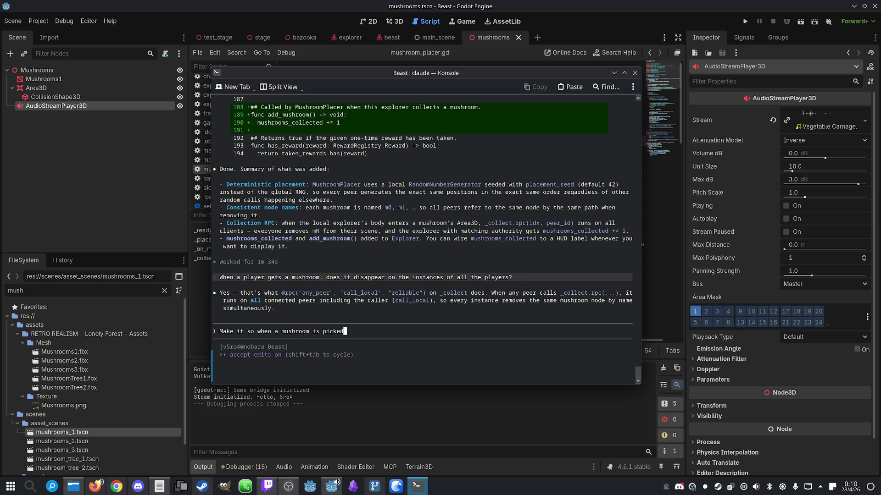
pyautogui.write(', it plays ')
pyautogui.write("it's a")
pyautogui.write('udio')
pyautogui.write('streamp')
pyautogui.write('lay')
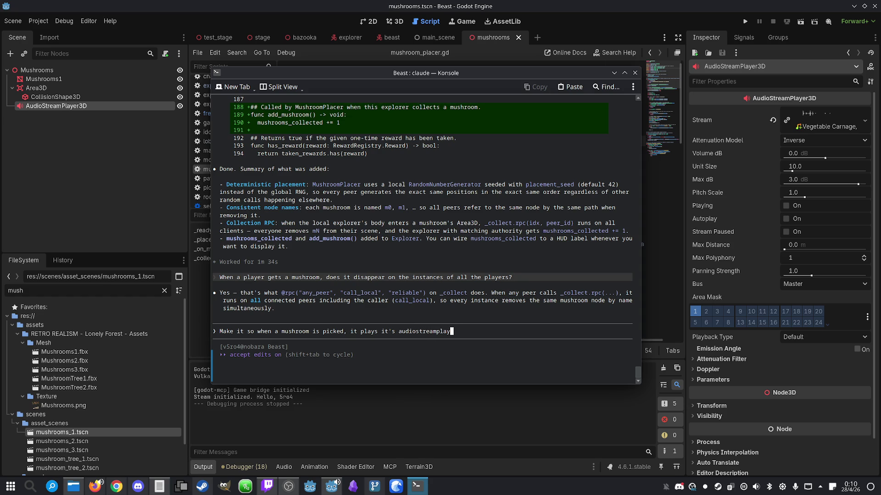
pyautogui.write('er3d, and t')
pyautogui.write('he mushroom')
pyautogui.write('s of all the ')
pyautogui.write('inst')
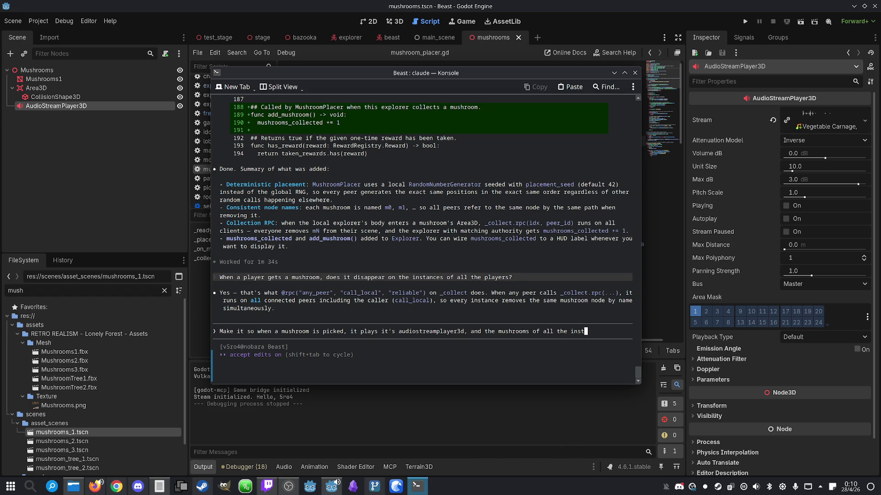
pyautogui.write('ances do the same.')
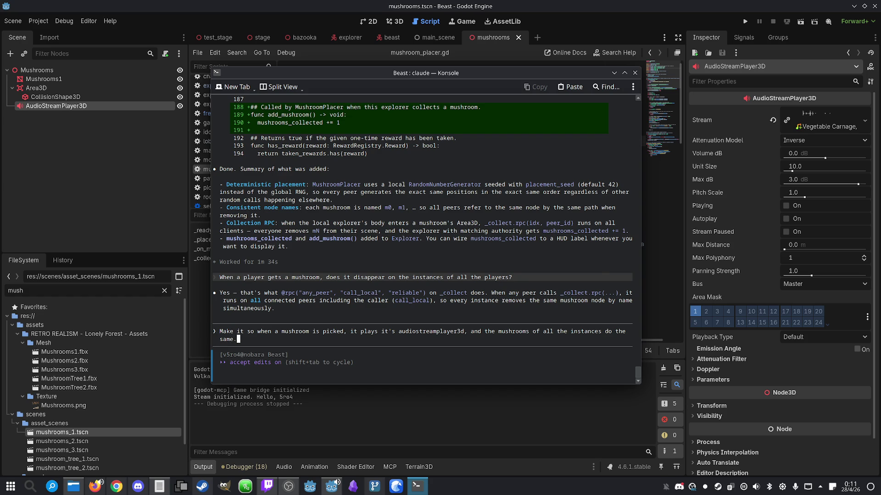
pyautogui.press('Return')
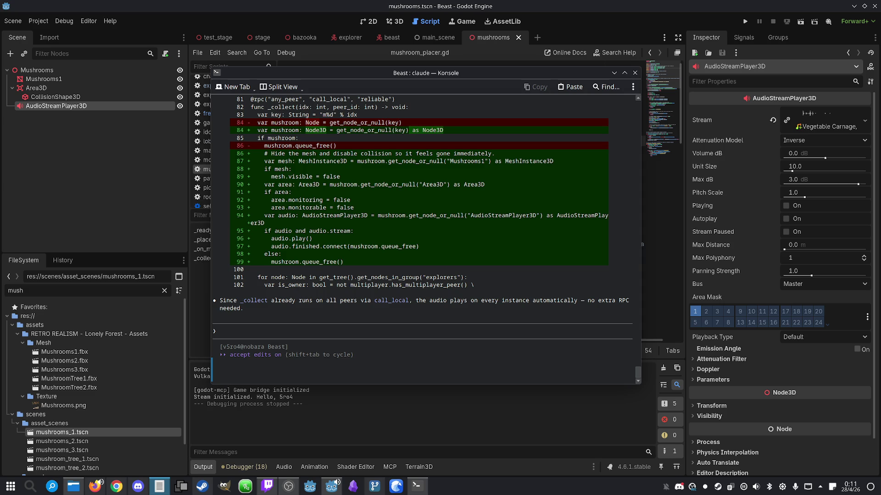
pyautogui.click(644, 2)
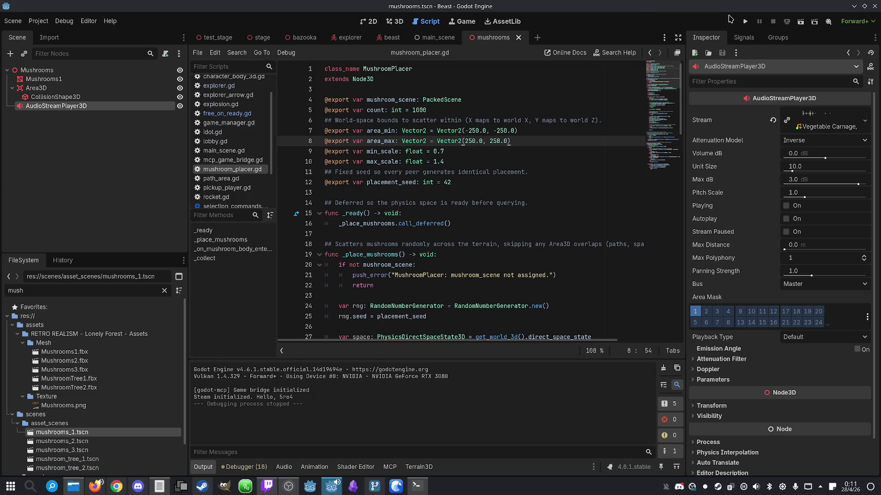
# - Run the project full screen and start a single-player game
pyautogui.click(744, 22)
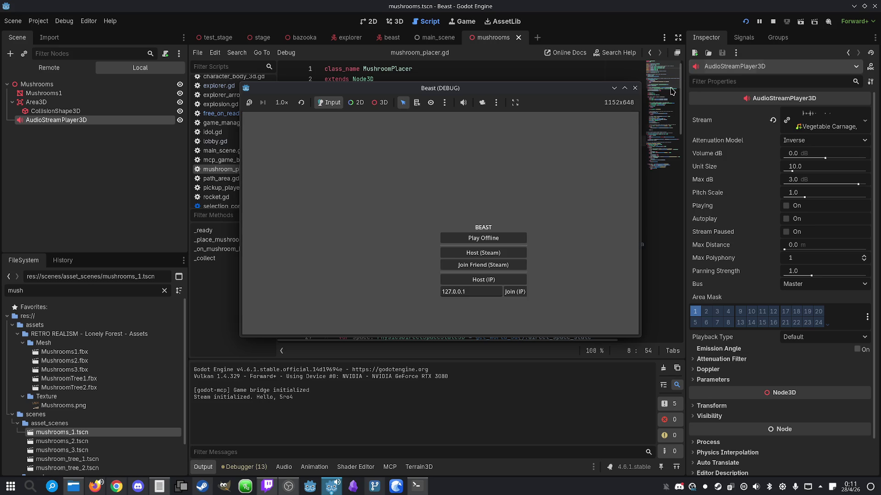
pyautogui.click(624, 87)
pyautogui.click(528, 259)
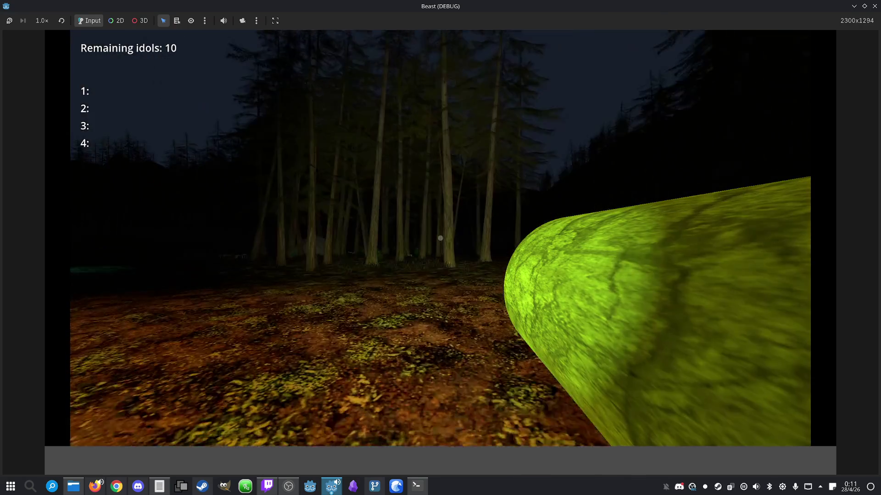
# - Walk the explorer through the forest past the mushrooms, then close the game
pyautogui.press('w')
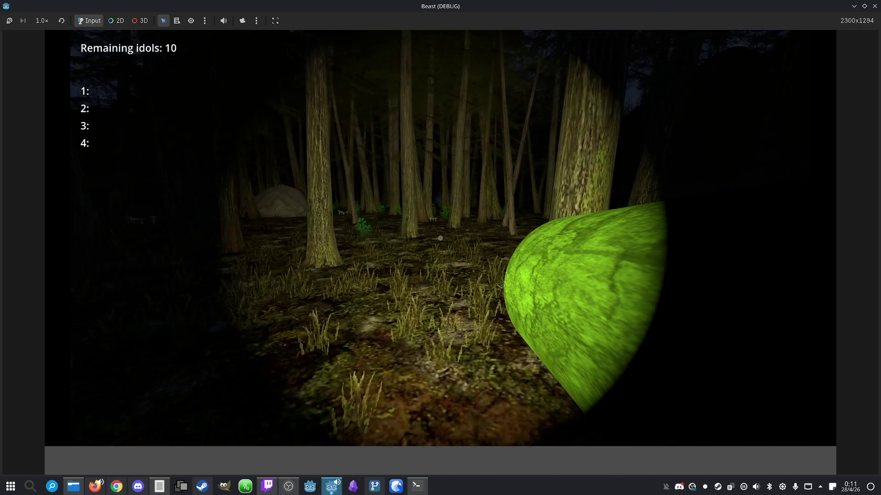
pyautogui.press('w')
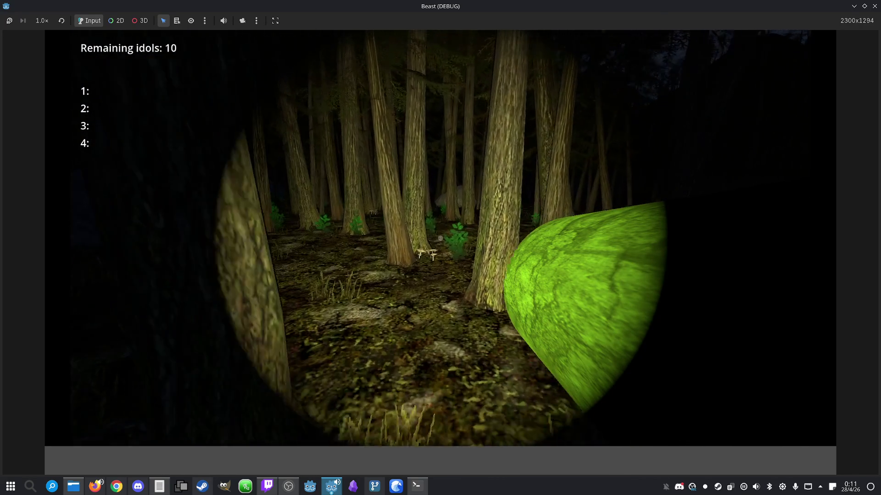
pyautogui.press('w')
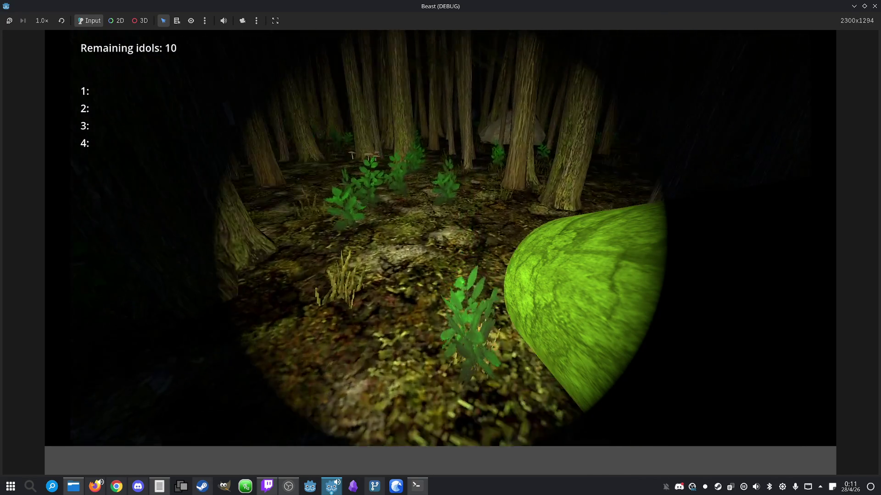
pyautogui.press('w')
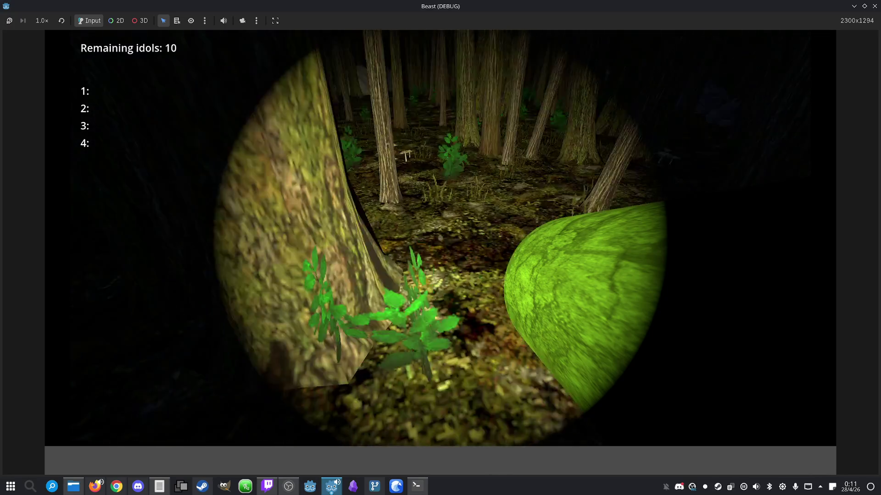
pyautogui.press('w')
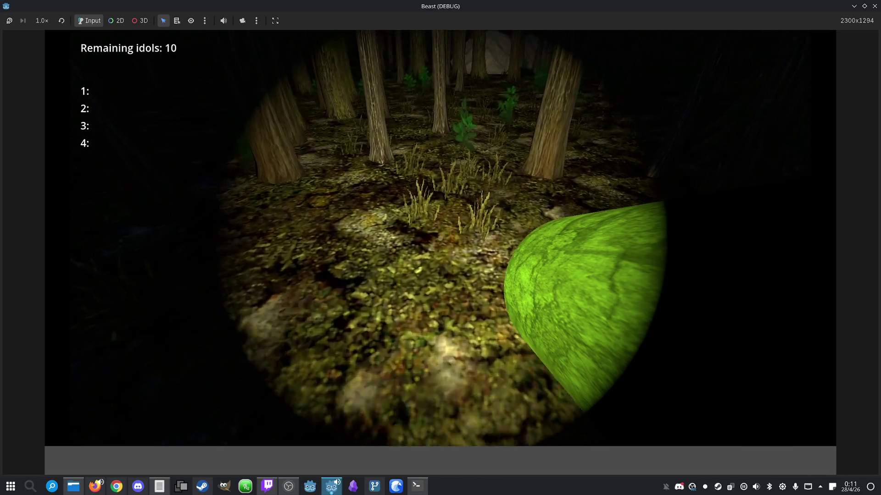
pyautogui.press('super')
pyautogui.press('Escape')
pyautogui.hotkey('alt', 'F4')
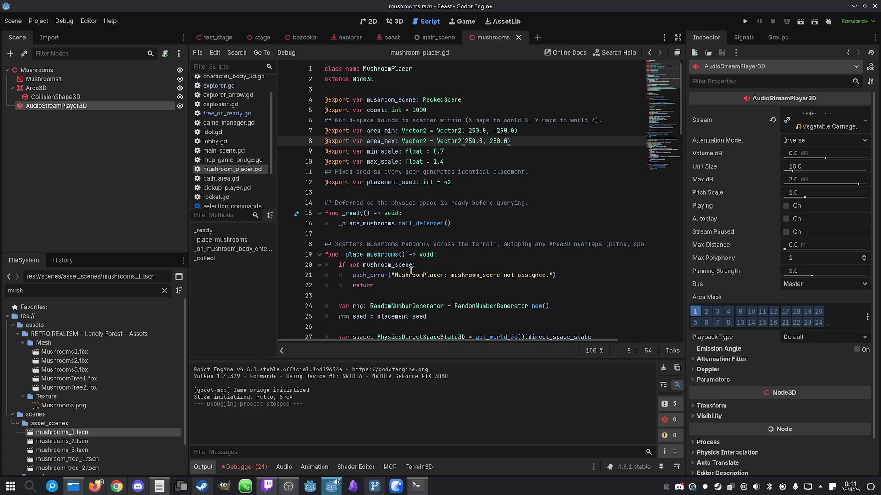
# - Inspect the Mushrooms, Area3D, AudioStreamPlayer3D and Mushrooms1 nodes, then switch to the explorer scene
pyautogui.click(62, 71)
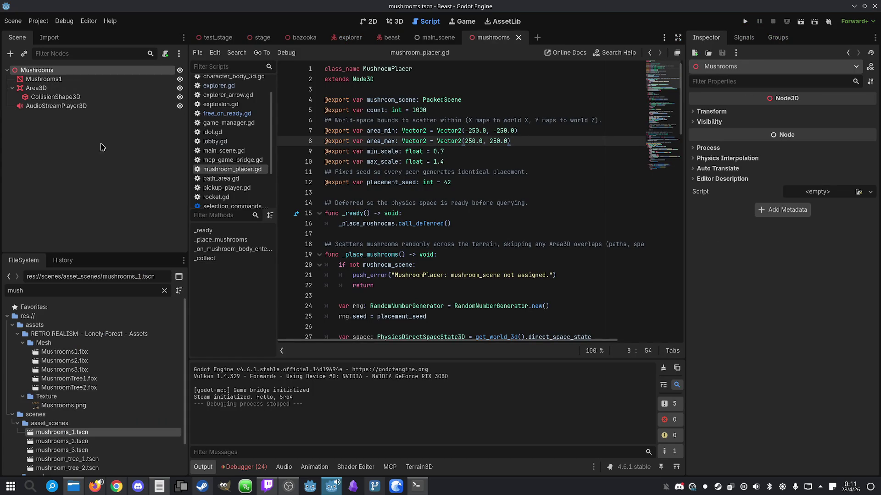
pyautogui.click(37, 88)
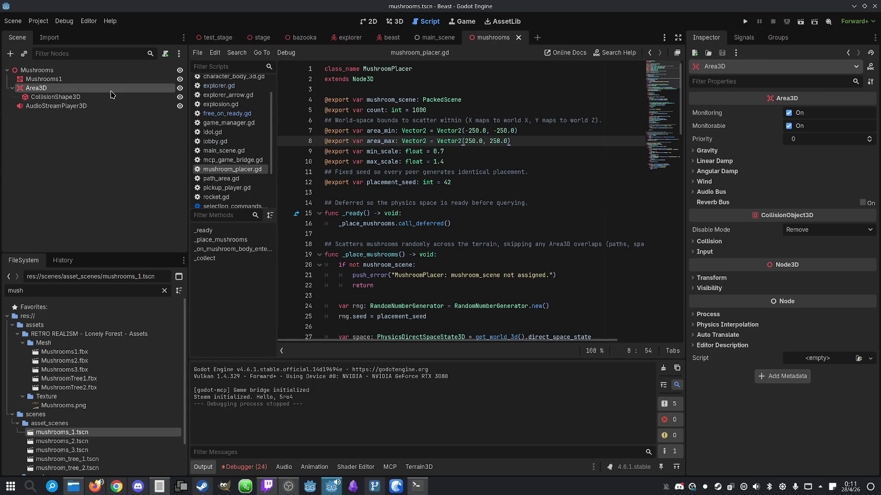
pyautogui.click(128, 106)
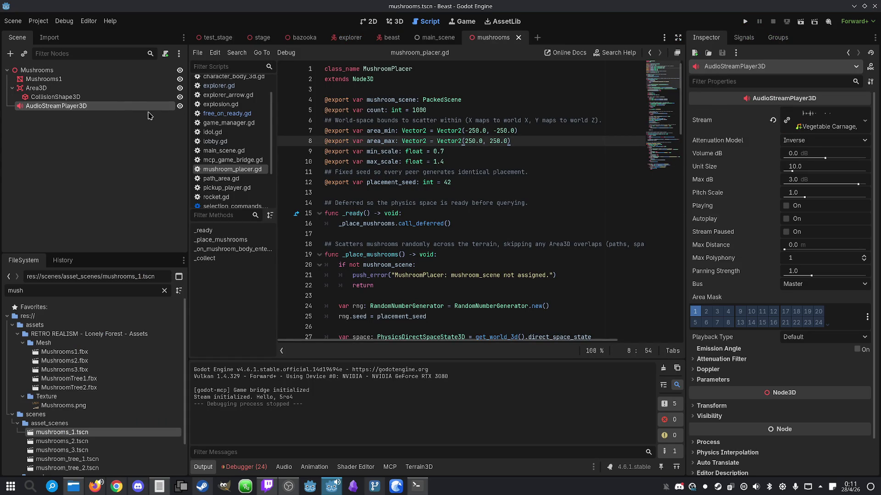
pyautogui.click(82, 79)
pyautogui.click(69, 97)
pyautogui.click(69, 79)
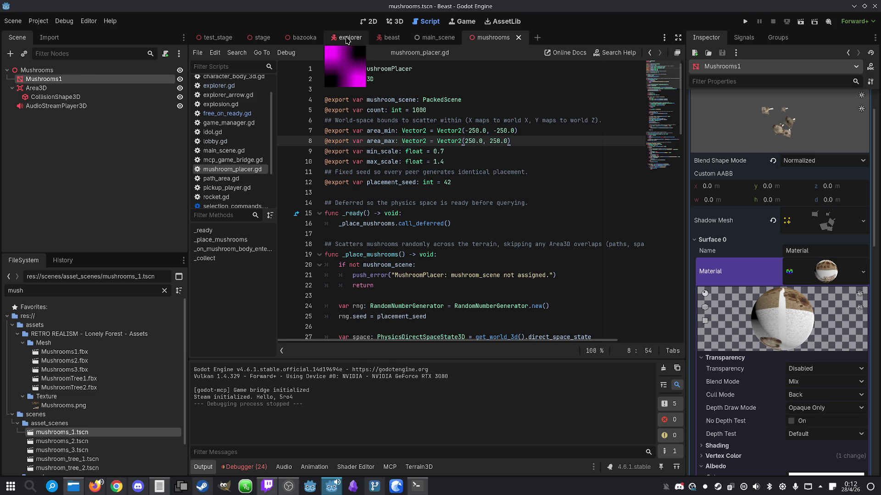
pyautogui.click(350, 41)
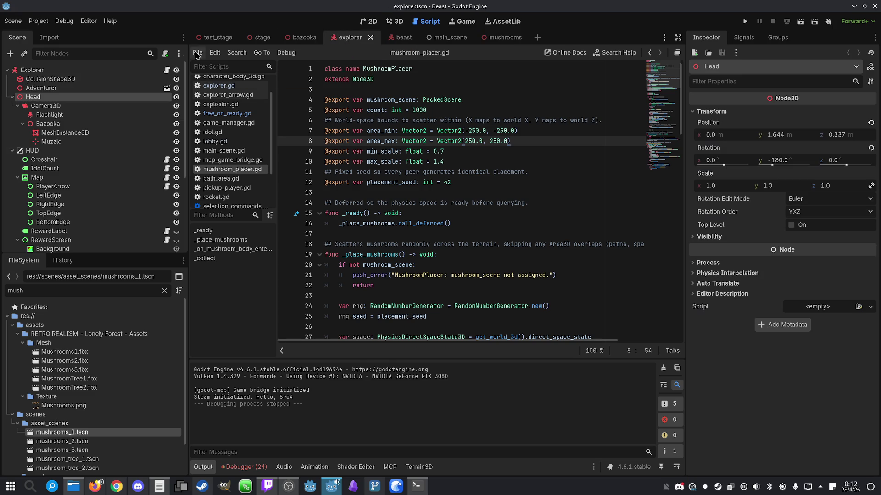
# - In explorer.gd, find add_mushroom by searching 'mus' and prepare a Find in Files for it
pyautogui.click(166, 69)
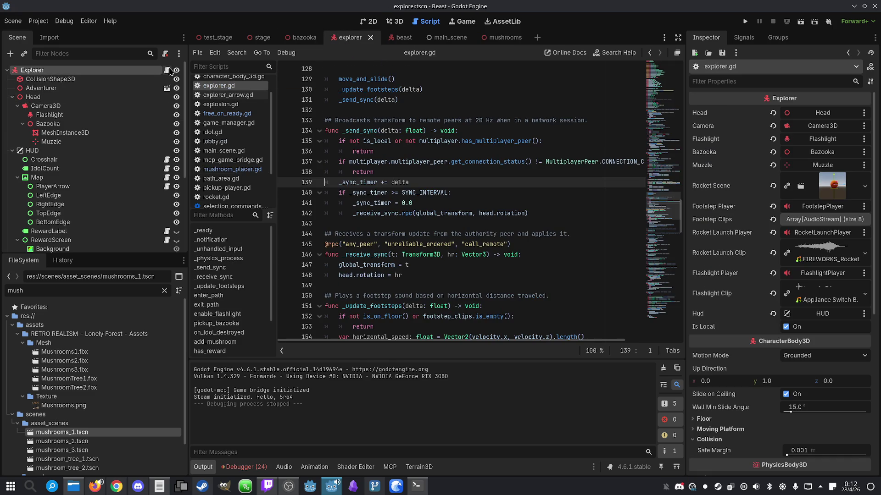
pyautogui.hotkey('ctrl', 'f')
pyautogui.write('mus')
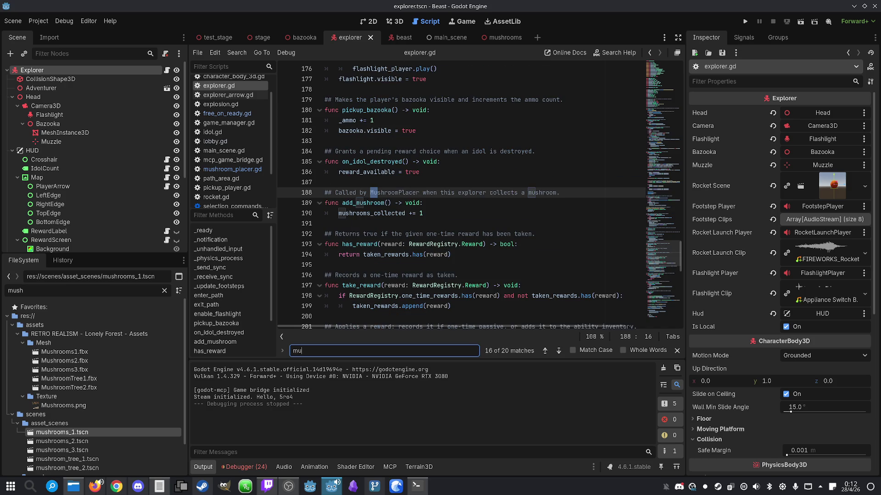
pyautogui.doubleClick(363, 203)
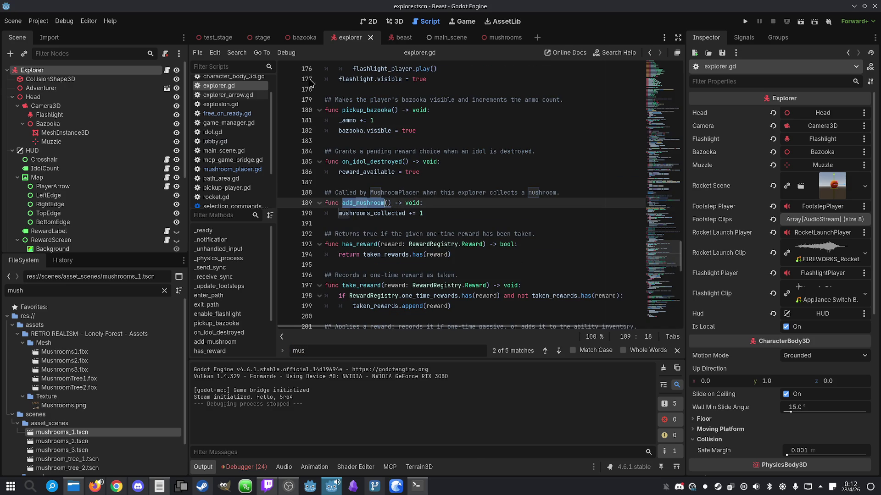
pyautogui.click(237, 52)
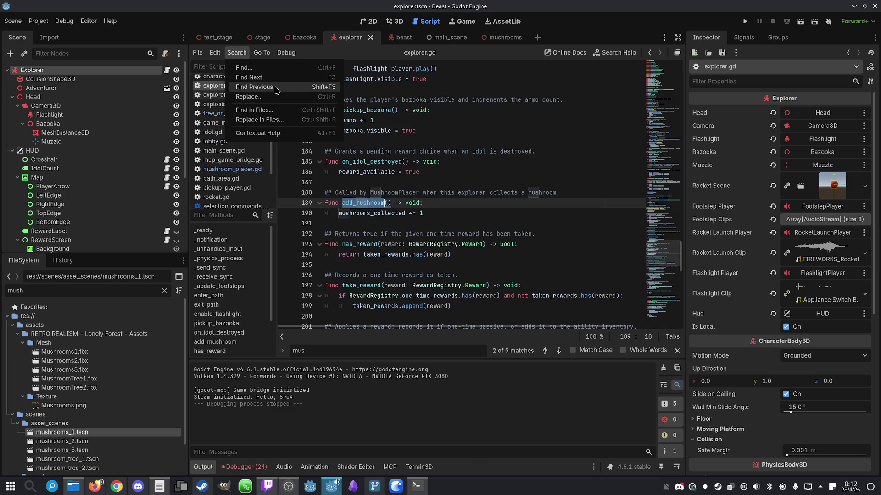
pyautogui.click(267, 111)
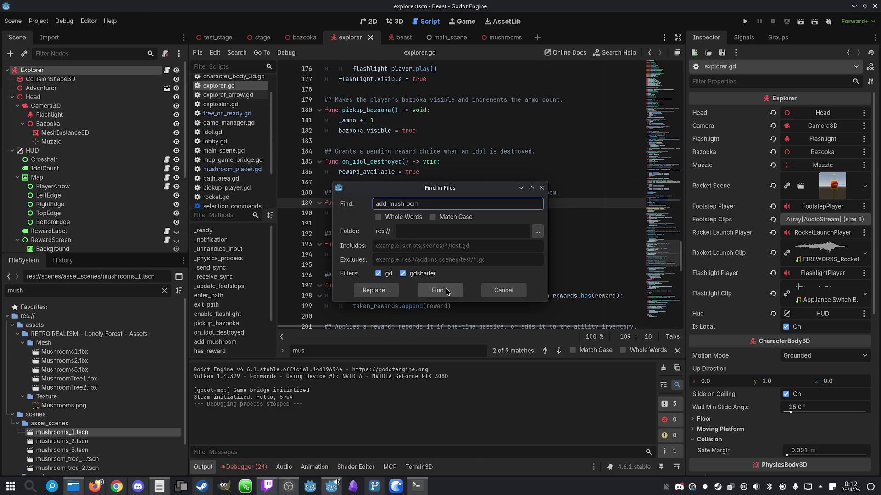
# - Search the project for add_mushroom (3 matches in 2 files) and open the mushroom_placer.gd match
pyautogui.click(447, 291)
pyautogui.click(266, 436)
pyautogui.scroll(2, 452, 227)
pyautogui.scroll(3, 452, 227)
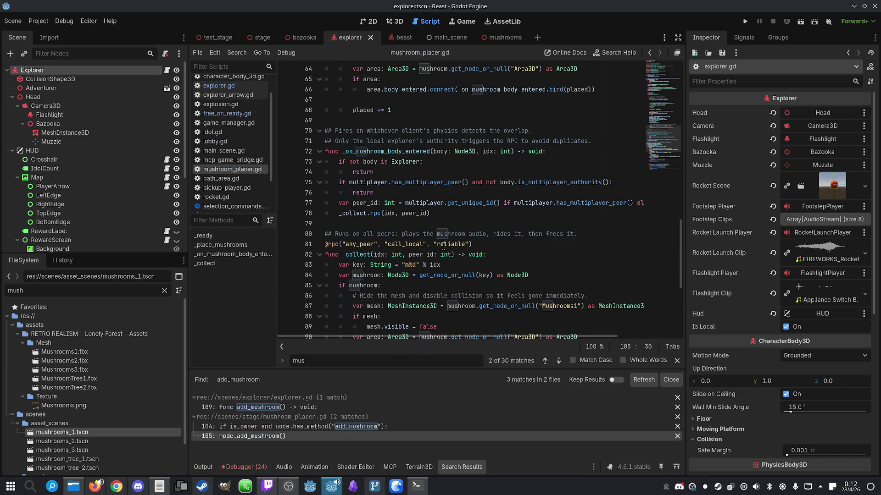
pyautogui.scroll(-6, 443, 246)
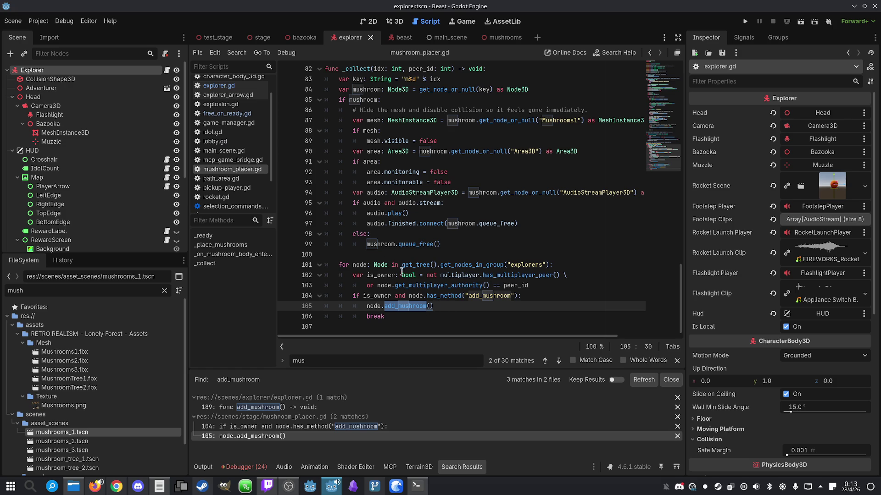
# - Review _collect by highlighting the mushroom and _collect uses, then return to the mushrooms scene
pyautogui.doubleClick(381, 244)
pyautogui.scroll(1, 387, 247)
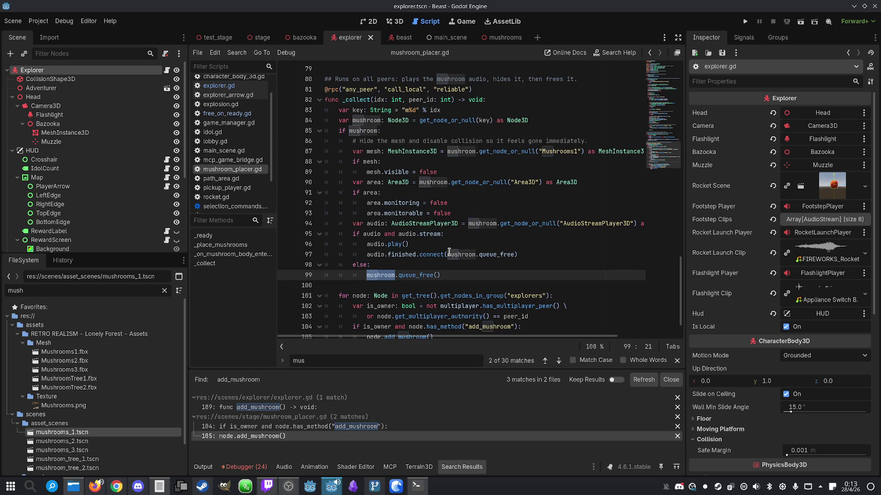
pyautogui.scroll(1, 468, 160)
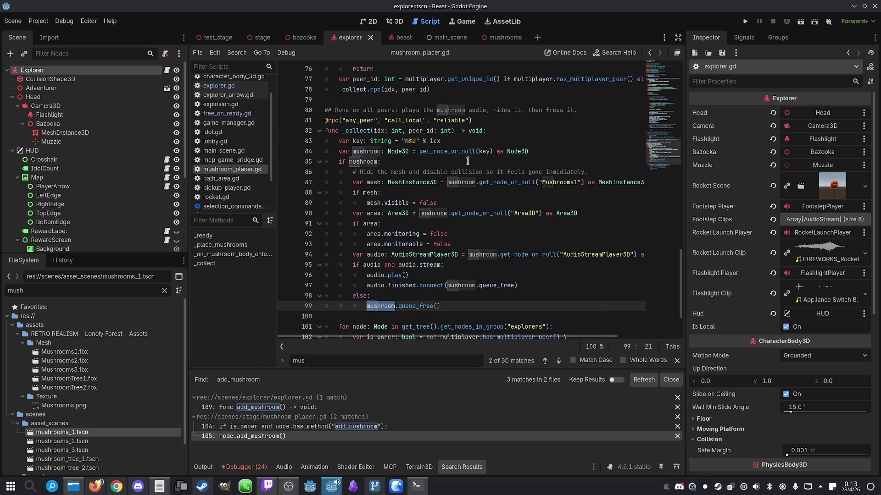
pyautogui.doubleClick(360, 130)
pyautogui.click(363, 158)
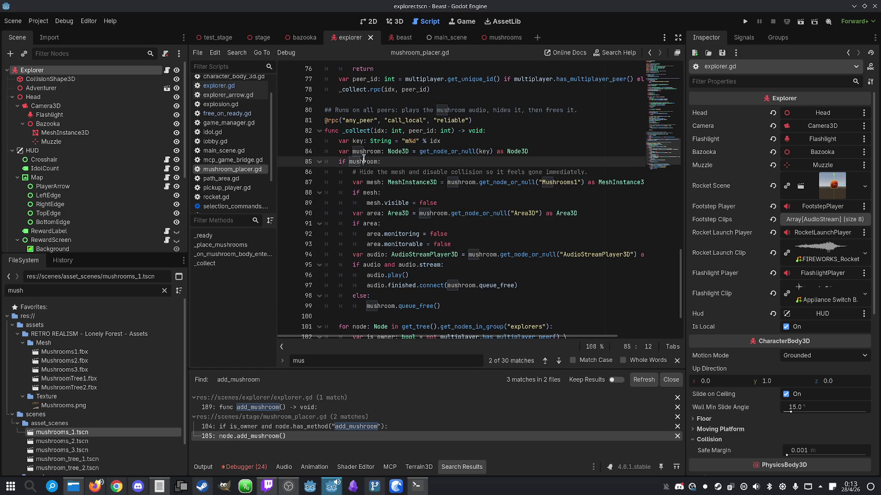
pyautogui.doubleClick(366, 161)
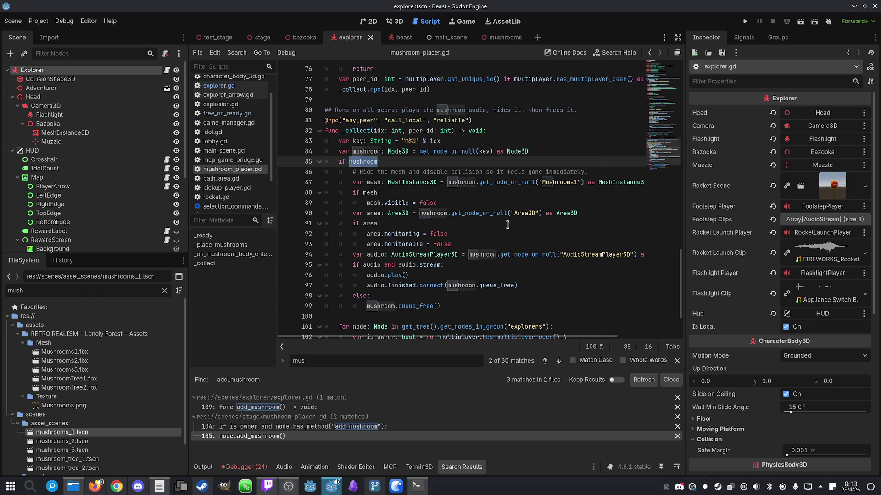
pyautogui.click(481, 274)
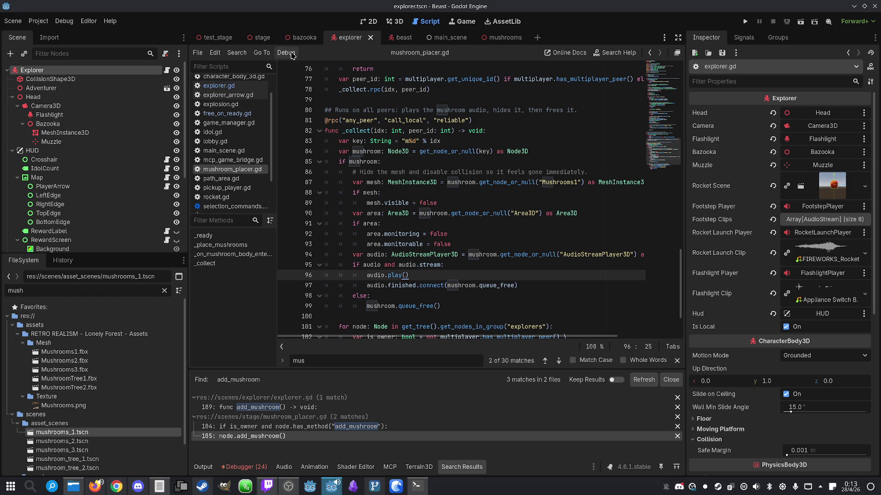
pyautogui.click(514, 39)
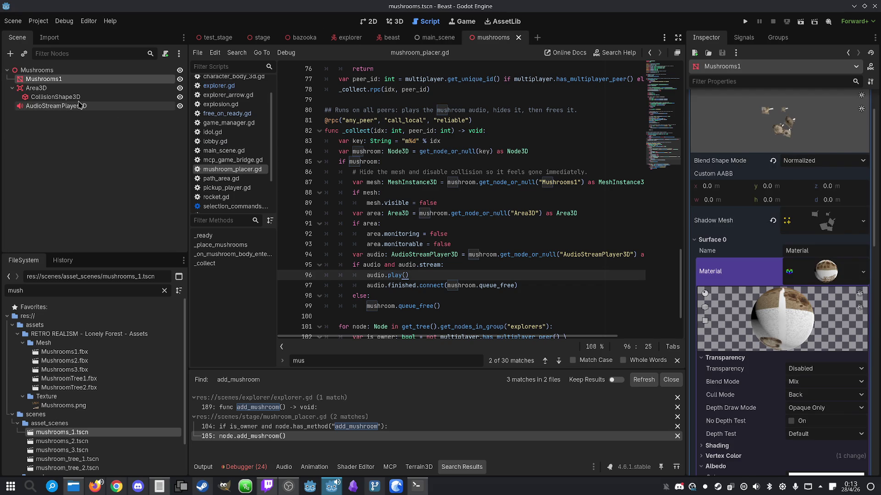
# - Look through the AudioStreamPlayer3D's attenuation filter, Doppler and Parameters sections
pyautogui.click(78, 105)
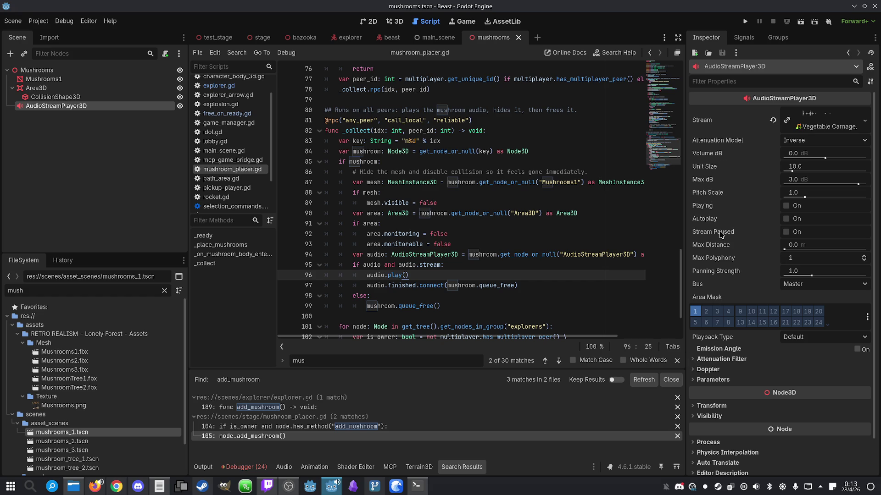
pyautogui.scroll(-2, 700, 342)
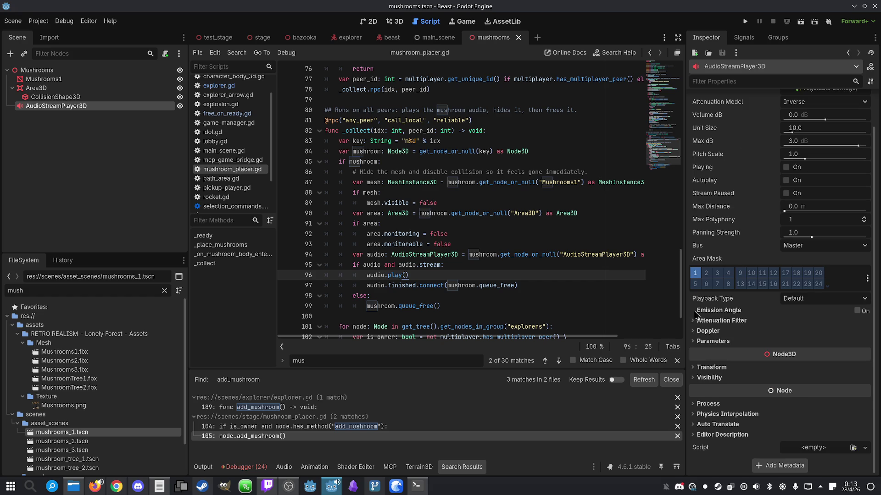
pyautogui.click(695, 323)
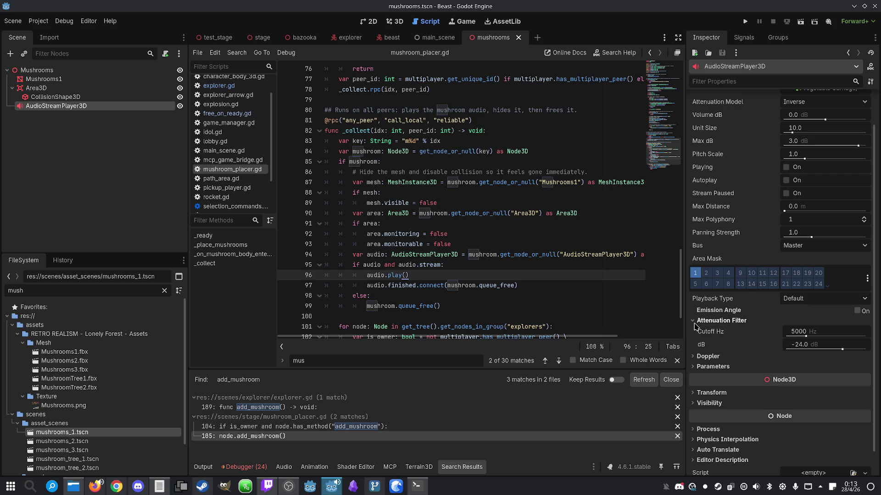
pyautogui.click(694, 322)
pyautogui.click(695, 332)
pyautogui.click(695, 342)
pyautogui.click(695, 342)
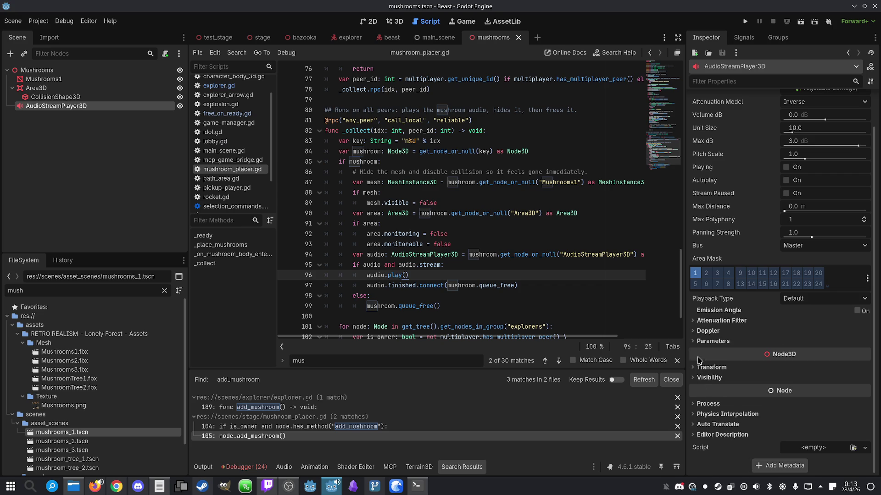
pyautogui.moveTo(709, 314)
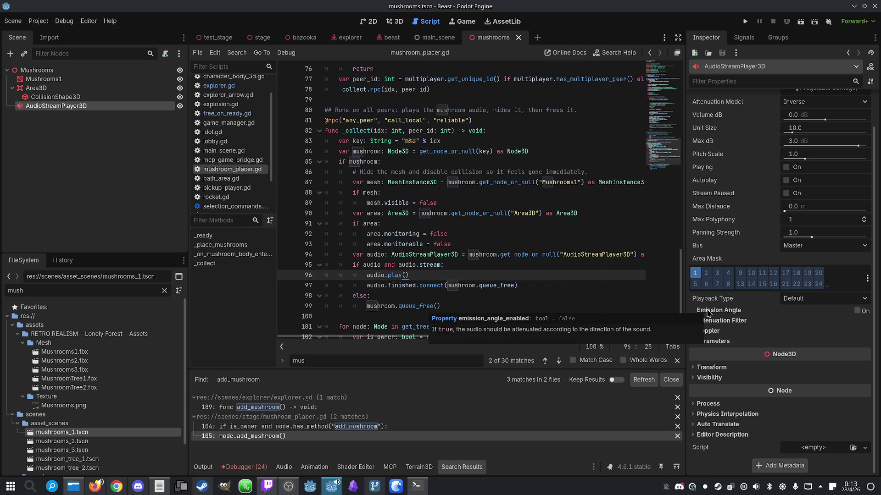
pyautogui.scroll(2, 730, 265)
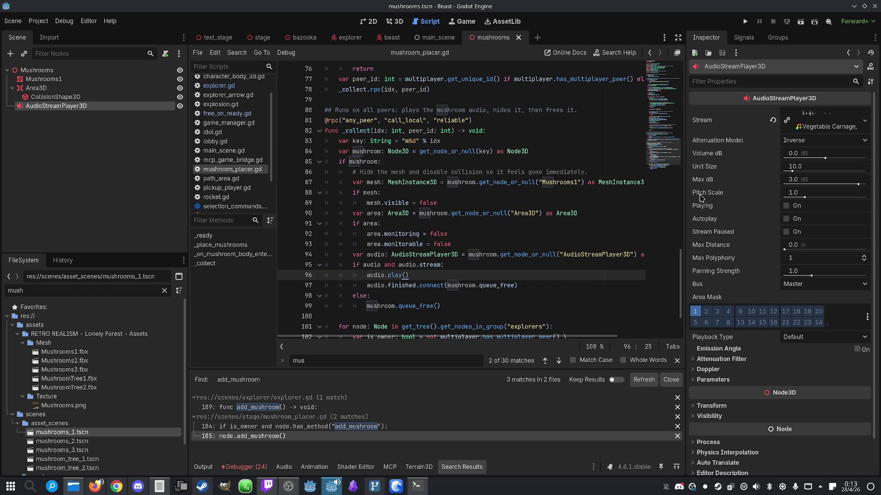
# - Check the Vegetable Carnage stream's resource path, fold the stream details, and go to audio.play()
pyautogui.click(849, 125)
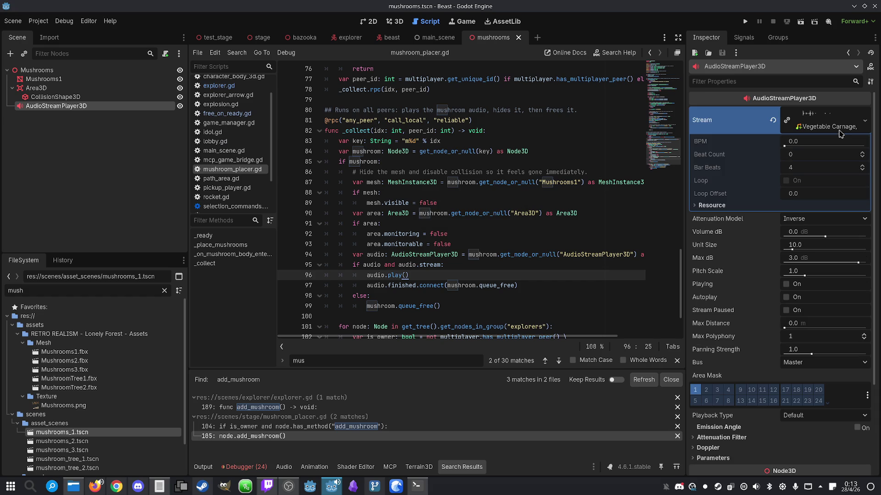
pyautogui.click(700, 206)
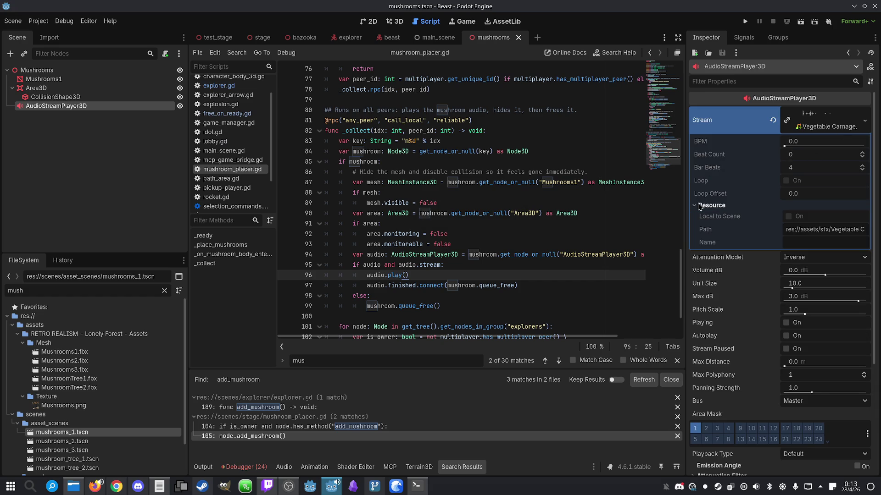
pyautogui.click(699, 206)
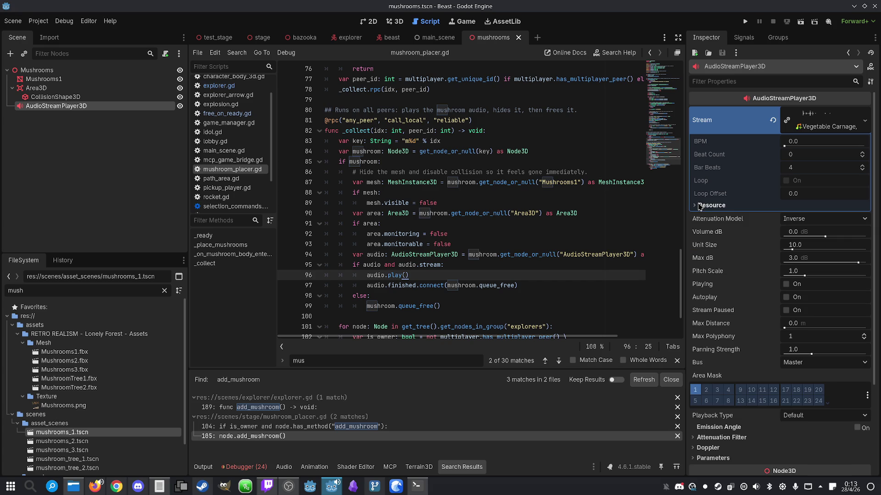
pyautogui.click(837, 118)
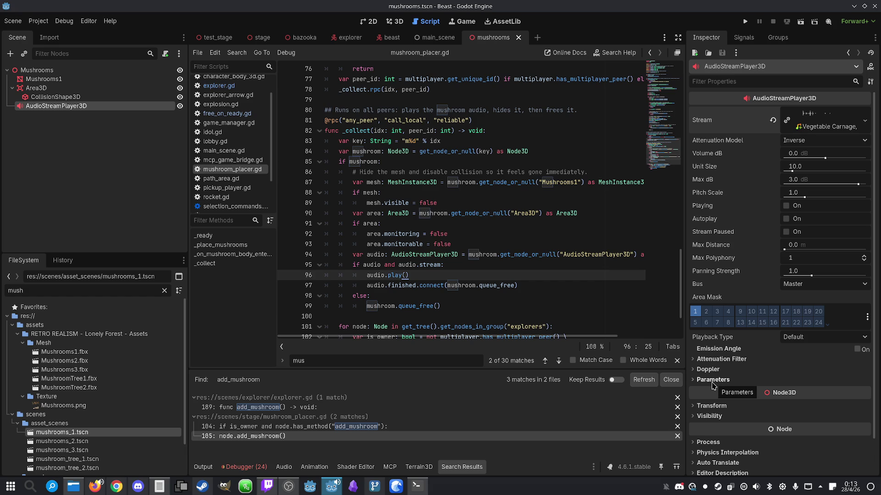
pyautogui.scroll(-2, 719, 306)
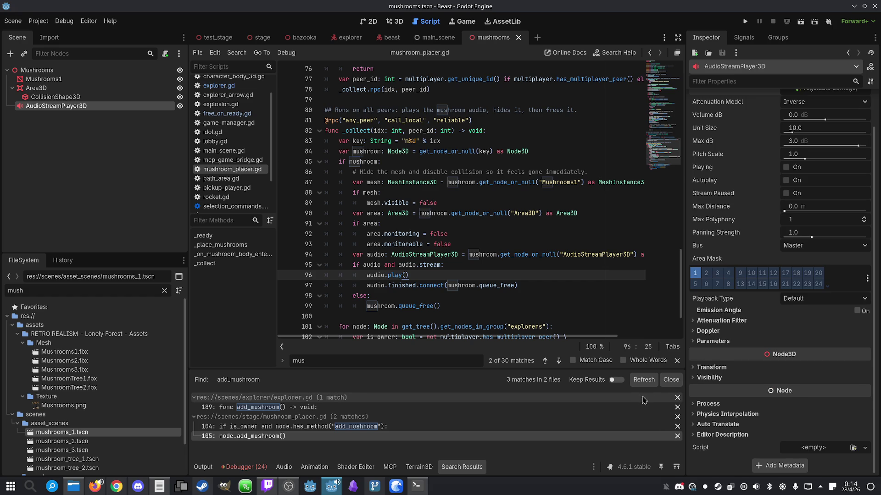
pyautogui.click(363, 285)
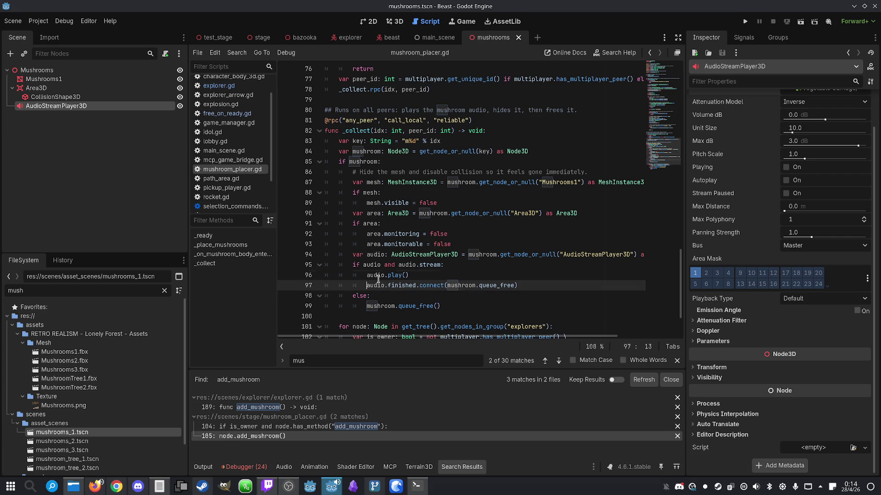
# - Add 'audio.pitch_scale = randf_range(0.8, 1.2)' before audio.play() and save mushroom_placer.gd
pyautogui.doubleClick(377, 276)
pyautogui.click(481, 265)
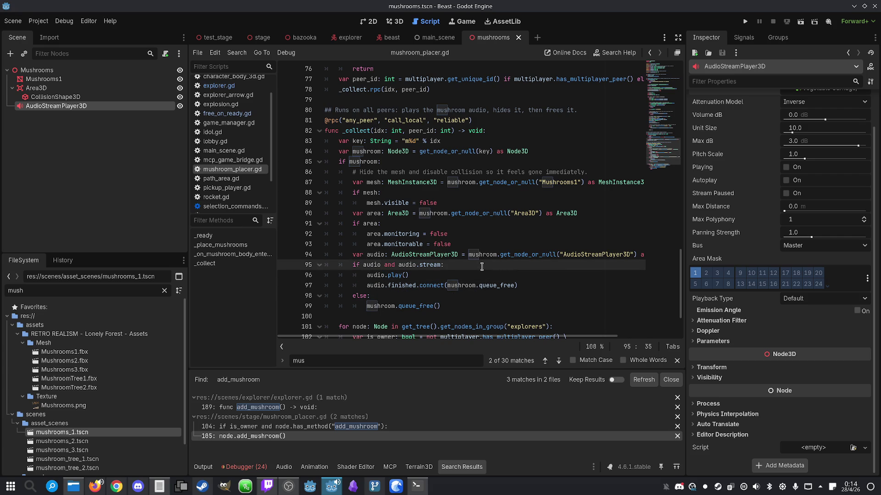
pyautogui.press('Return')
pyautogui.write('audio')
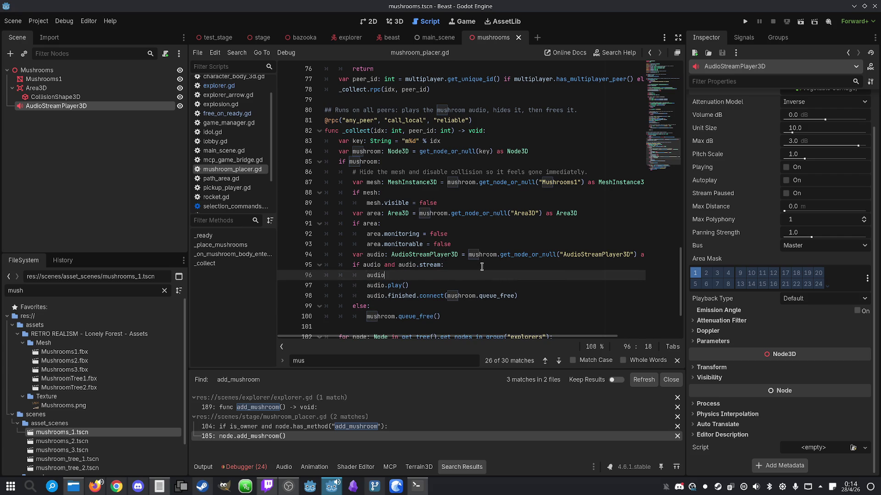
pyautogui.write('.pitch')
pyautogui.press('BackSpace')
pyautogui.press('Return')
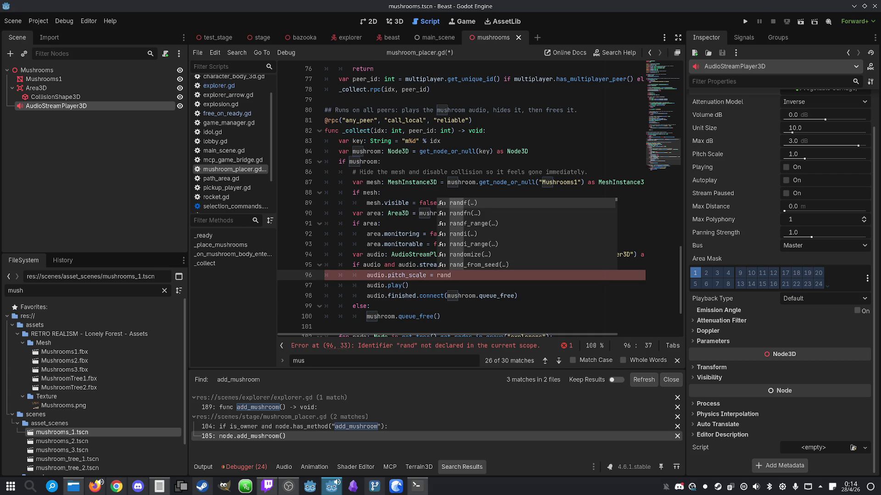
pyautogui.press('Down')
pyautogui.press('Down')
pyautogui.press('Return')
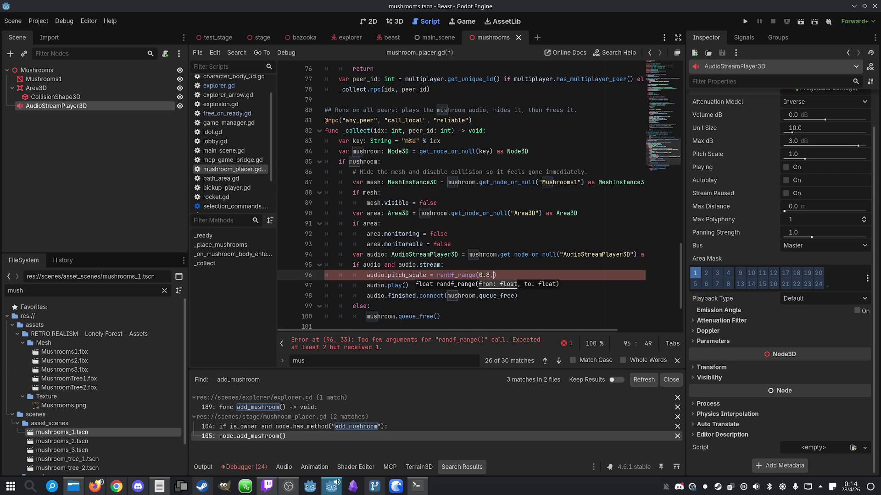
pyautogui.write('1.2')
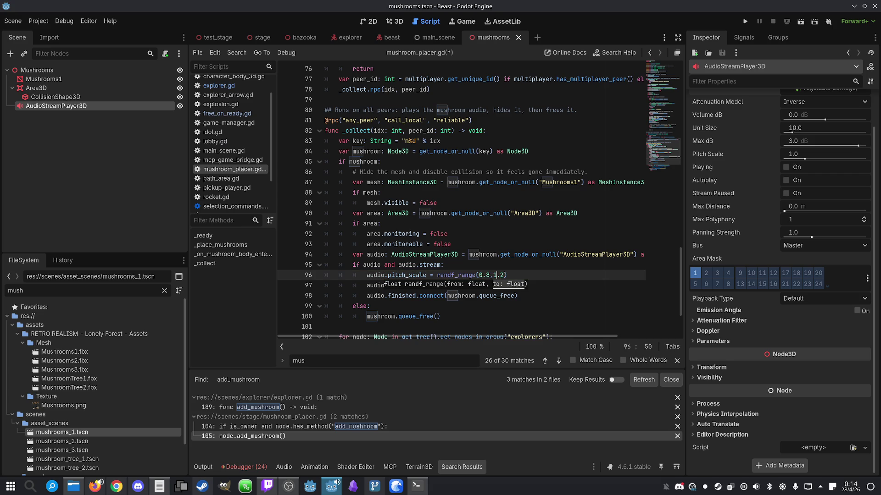
pyautogui.hotkey('ctrl', 's')
pyautogui.click(445, 234)
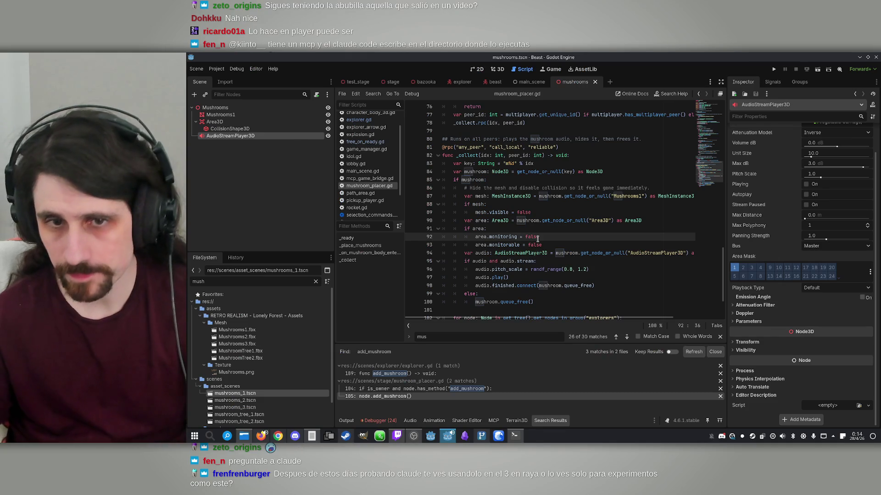
# - Run the project and play offline to test the randomized pickup pitch, then stop it
pyautogui.click(554, 286)
pyautogui.click(622, 270)
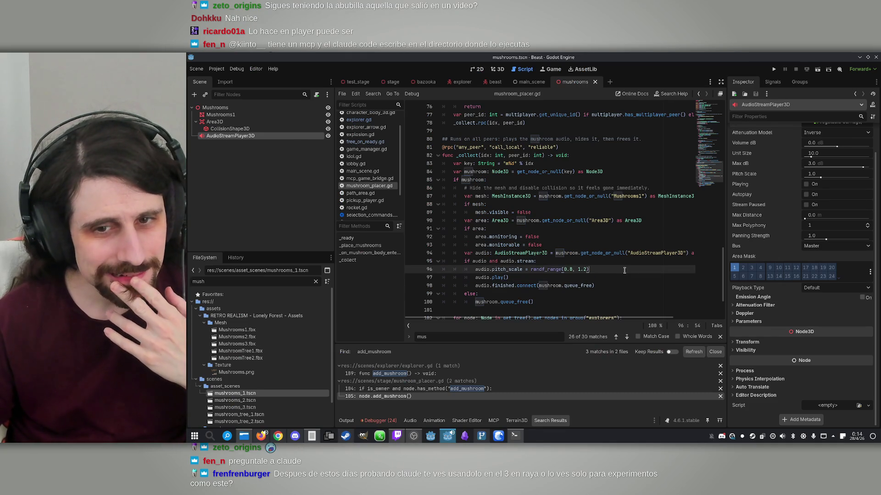
pyautogui.click(773, 69)
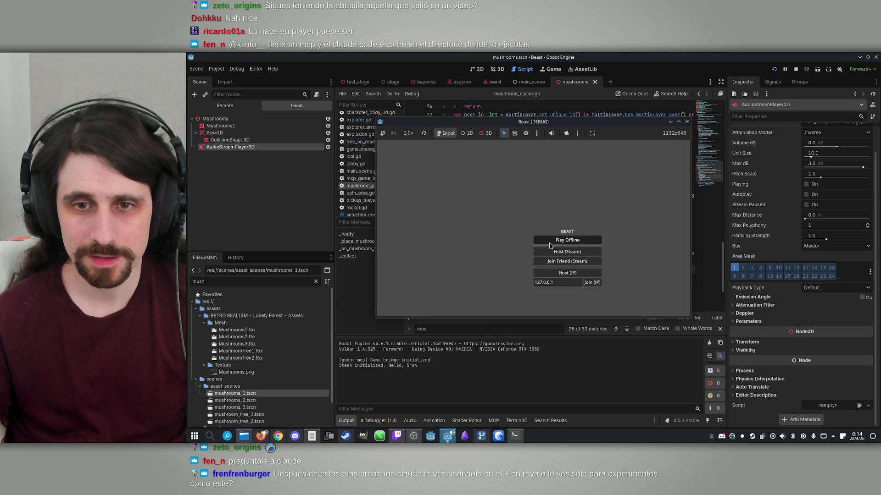
pyautogui.click(551, 241)
pyautogui.moveTo(533, 228)
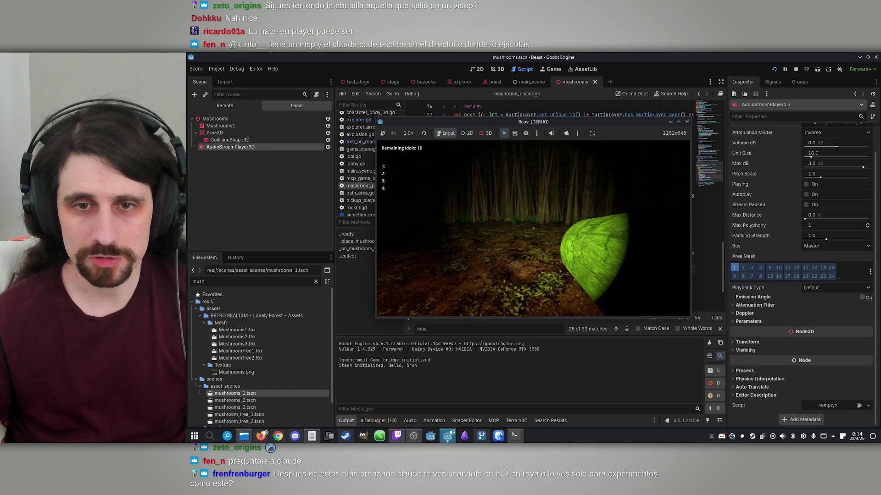
pyautogui.press('super')
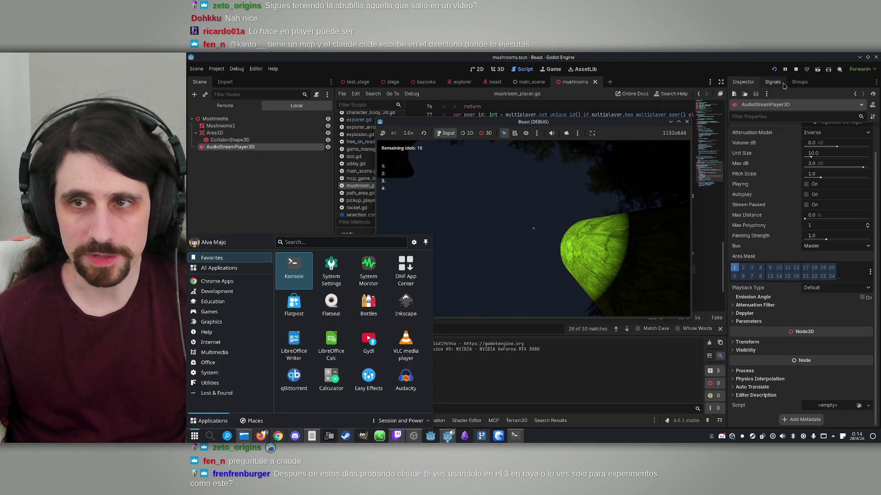
pyautogui.click(796, 69)
# - Hide the Bazooka in the Explorer scene and start another offline game
pyautogui.click(457, 83)
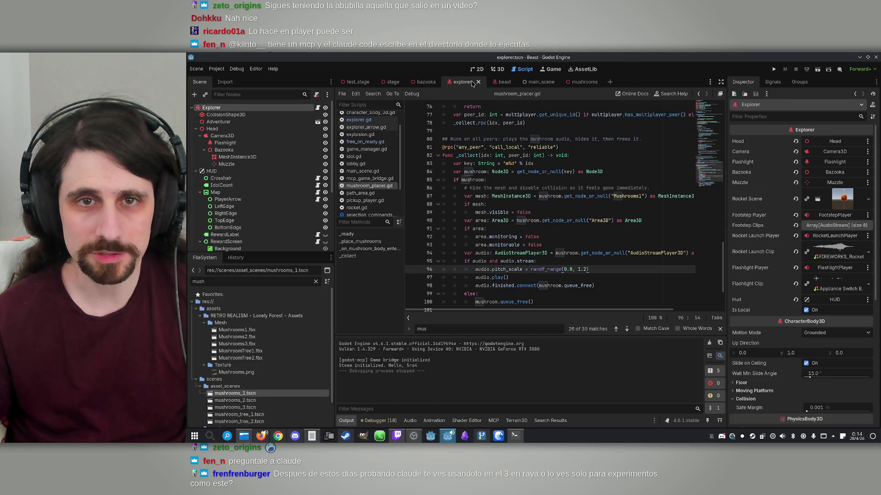
pyautogui.click(325, 150)
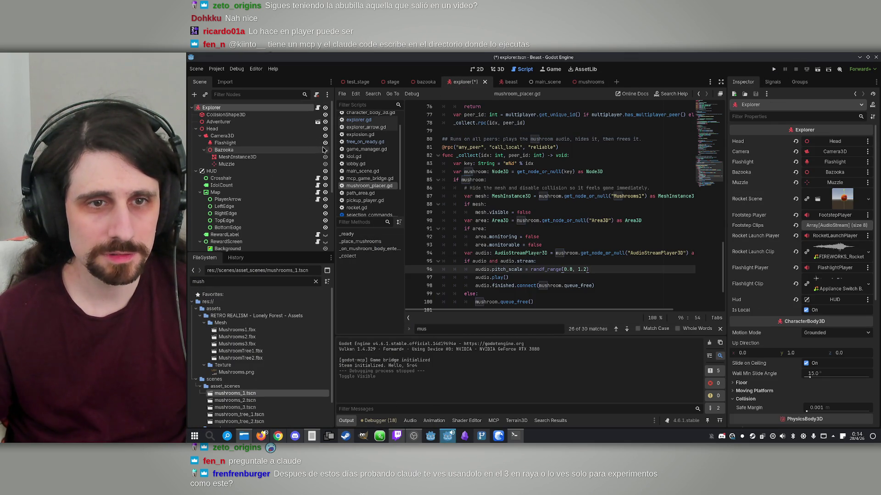
pyautogui.click(774, 69)
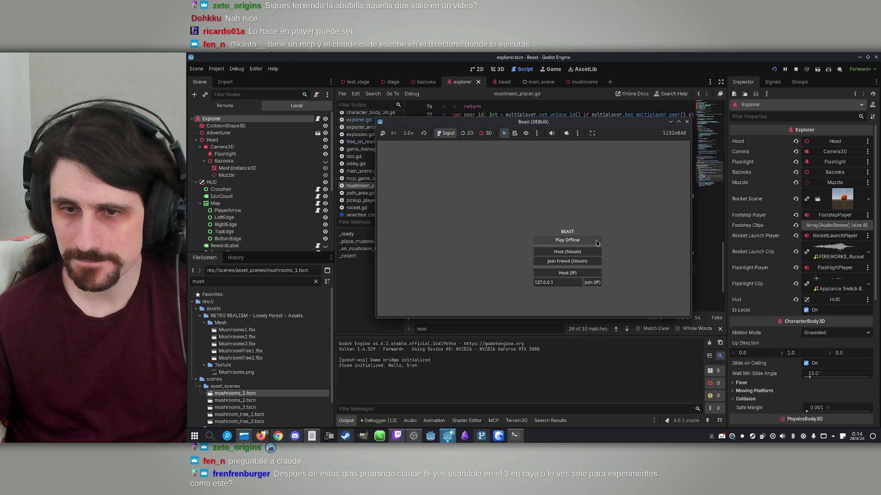
pyautogui.click(584, 243)
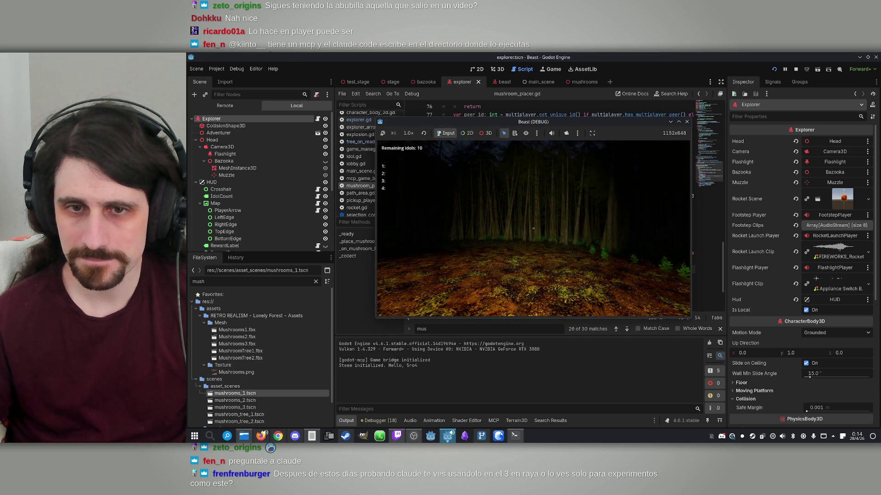
# - Walk the player through the forest among the trees, then stop the game
pyautogui.press('w')
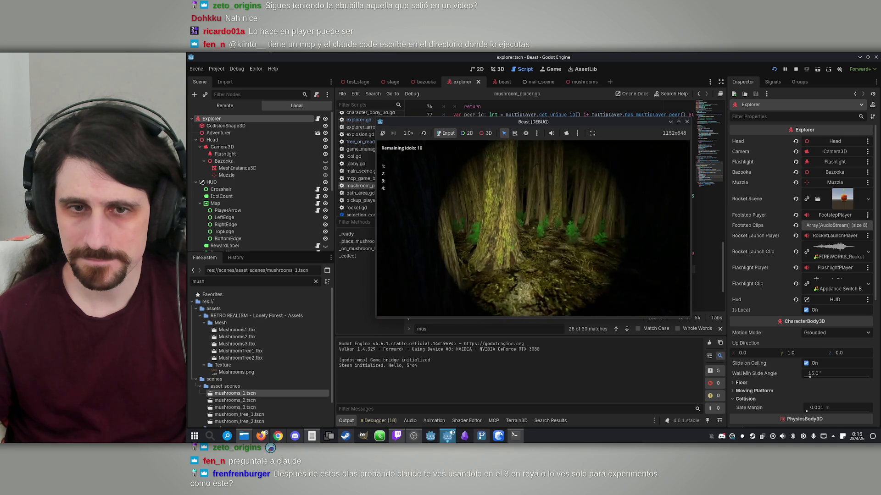
pyautogui.press('w')
pyautogui.press('w')
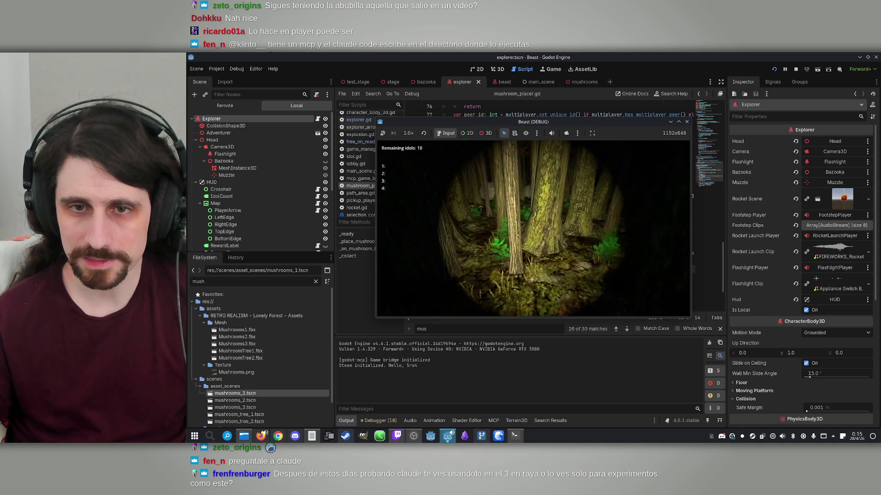
pyautogui.press('w')
pyautogui.press('w')
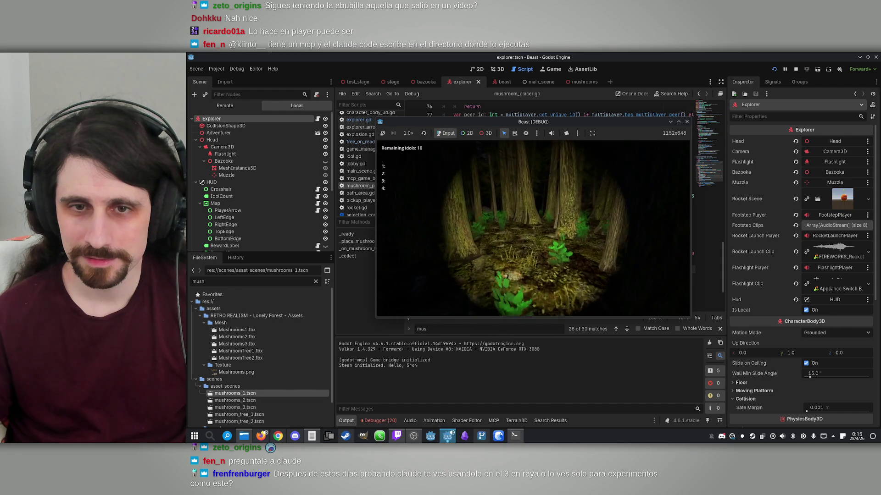
pyautogui.press('w')
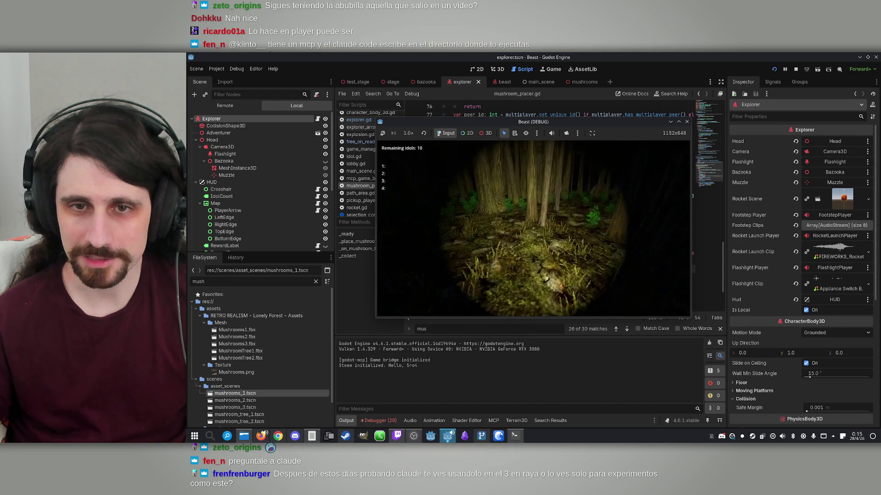
pyautogui.press('w')
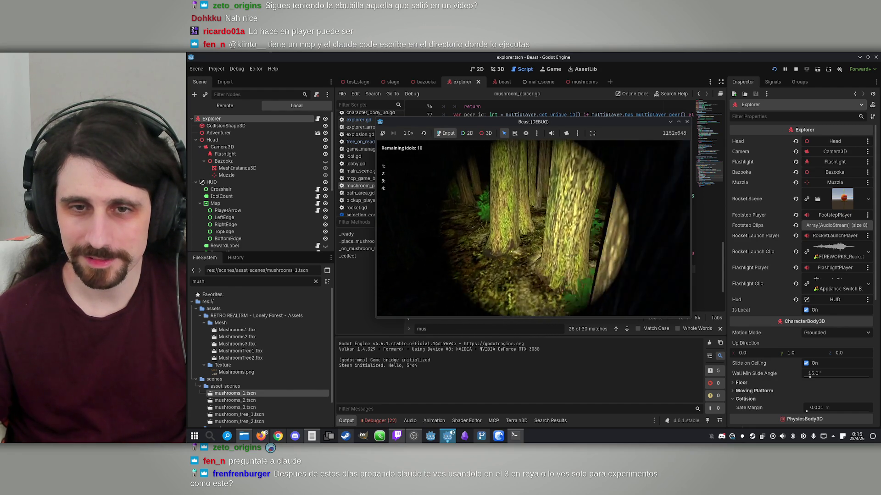
pyautogui.press('w')
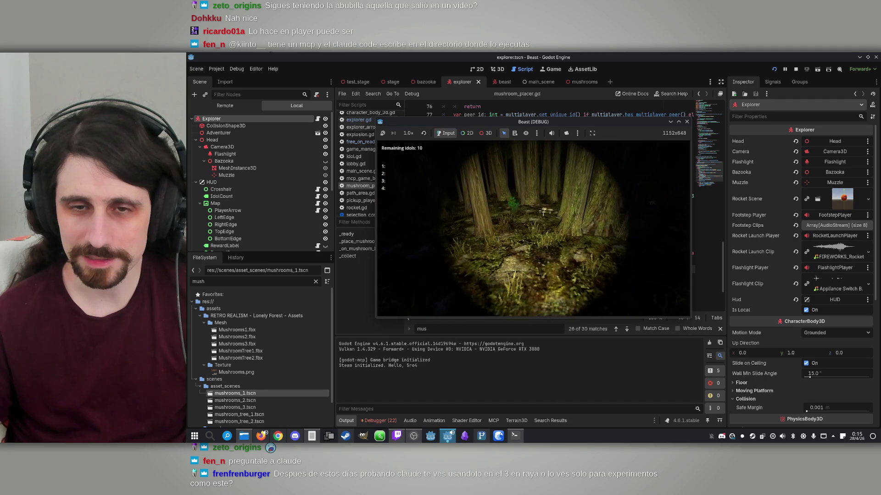
pyautogui.press('w')
pyautogui.press('w')
pyautogui.press('w')
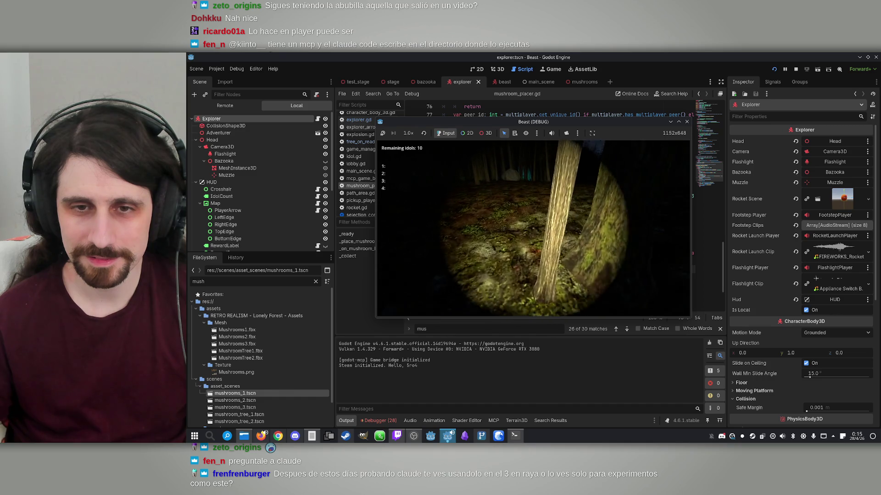
pyautogui.press('super')
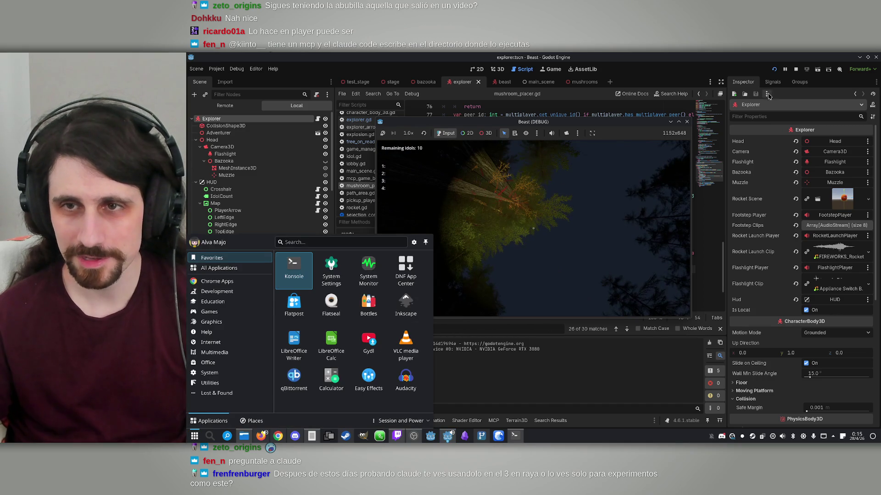
pyautogui.click(796, 69)
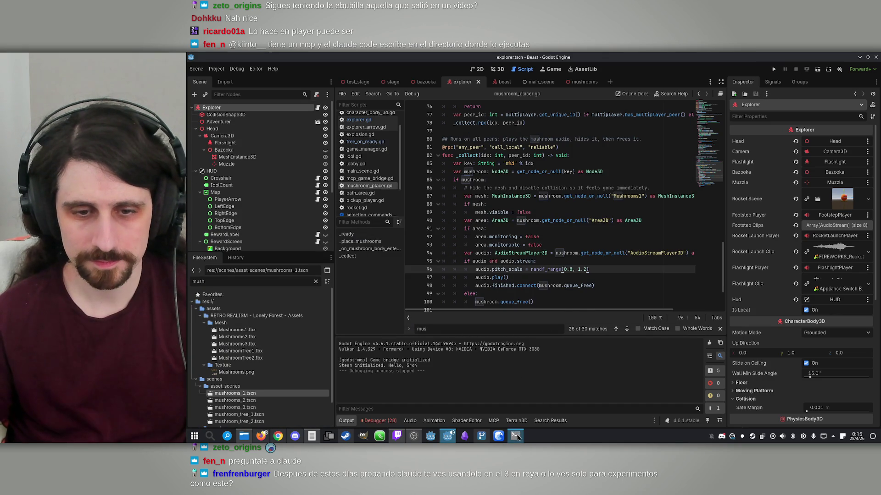
# - Ask Claude: 'Add a mushroom counter on the top-left of the screen of each player.'
pyautogui.click(516, 436)
pyautogui.write('A')
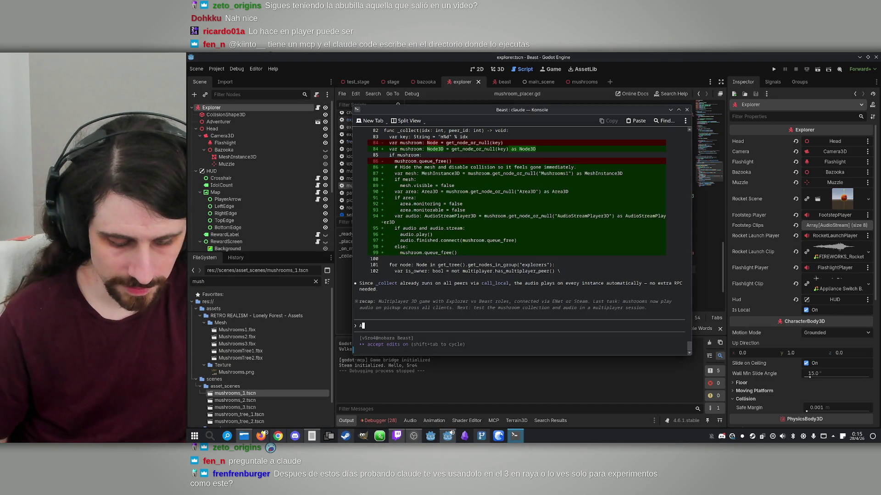
pyautogui.write('dd a mushroom counter on the top-left of t')
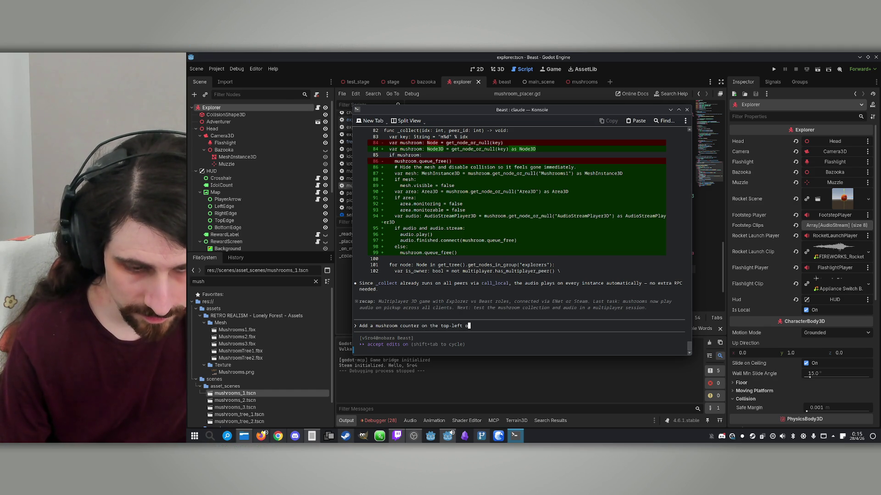
pyautogui.write('he scre')
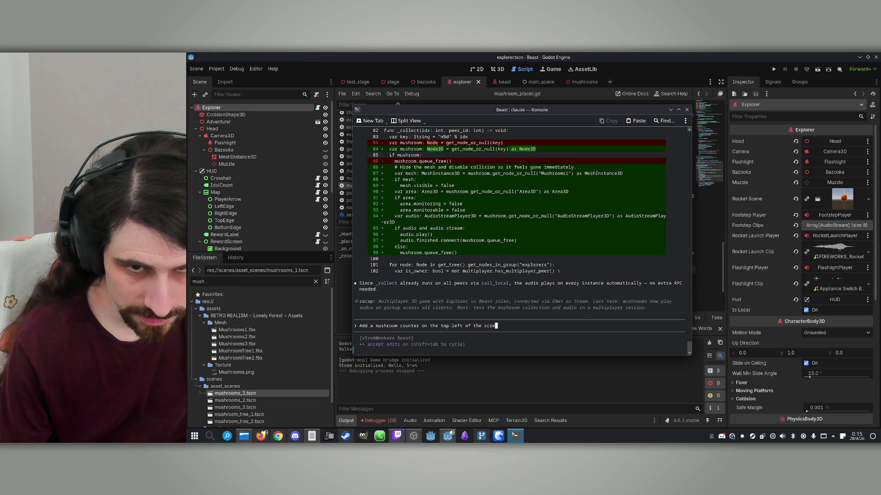
pyautogui.write('en of each playe')
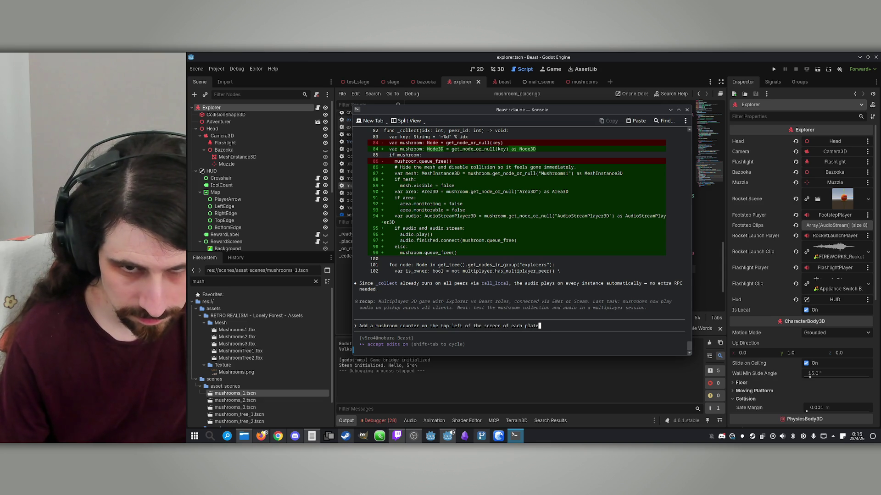
pyautogui.write('r.')
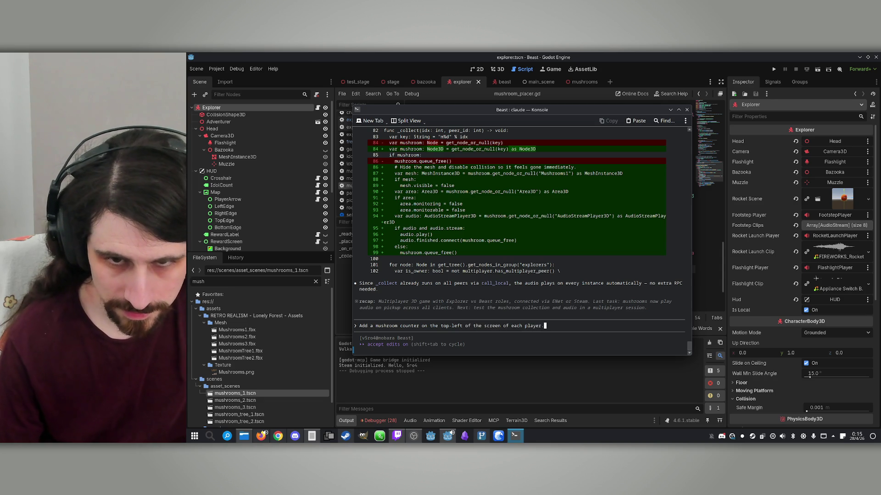
pyautogui.press('Return')
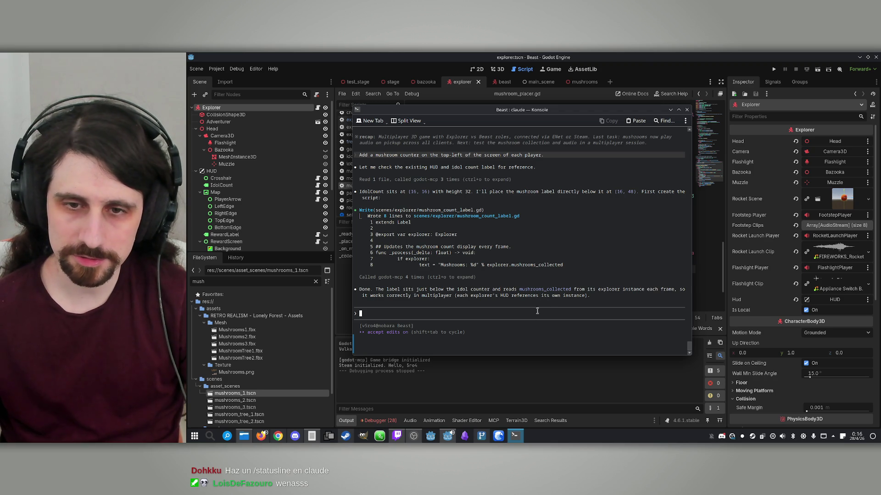
pyautogui.click(646, 54)
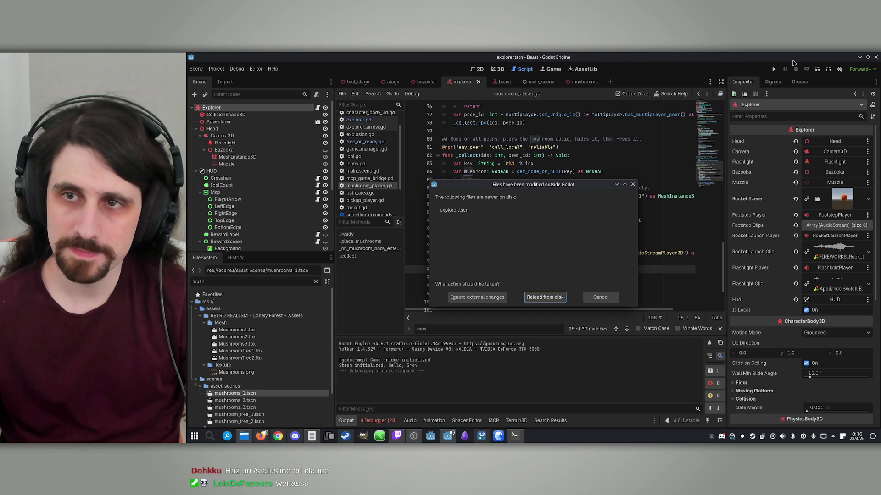
# - Reload the modified scene from disk, then run and stop the project
pyautogui.click(548, 296)
pyautogui.click(774, 68)
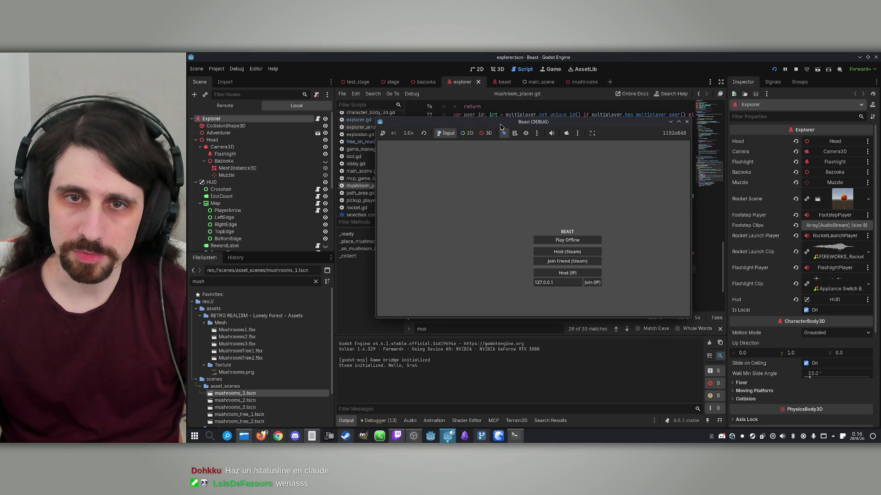
pyautogui.click(795, 69)
# - Set Customize Run Instances to 2, launch both instances, and place windows left and right
pyautogui.click(239, 69)
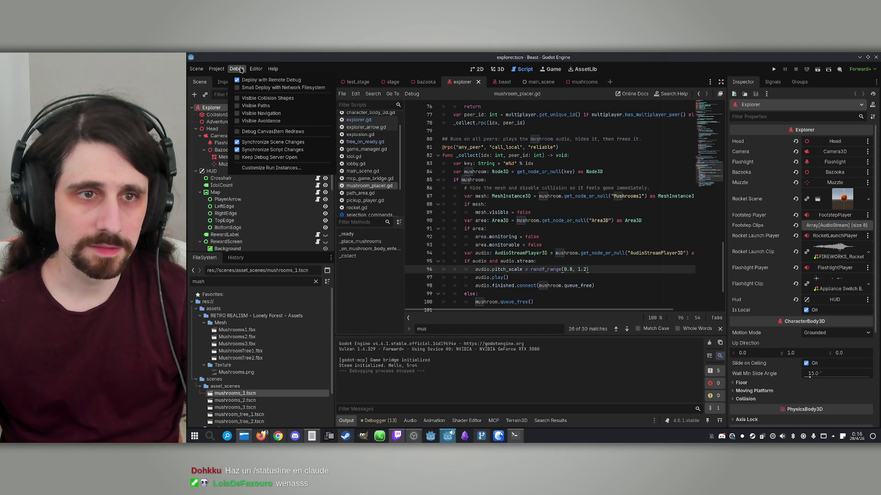
pyautogui.click(271, 168)
pyautogui.click(581, 178)
pyautogui.click(527, 341)
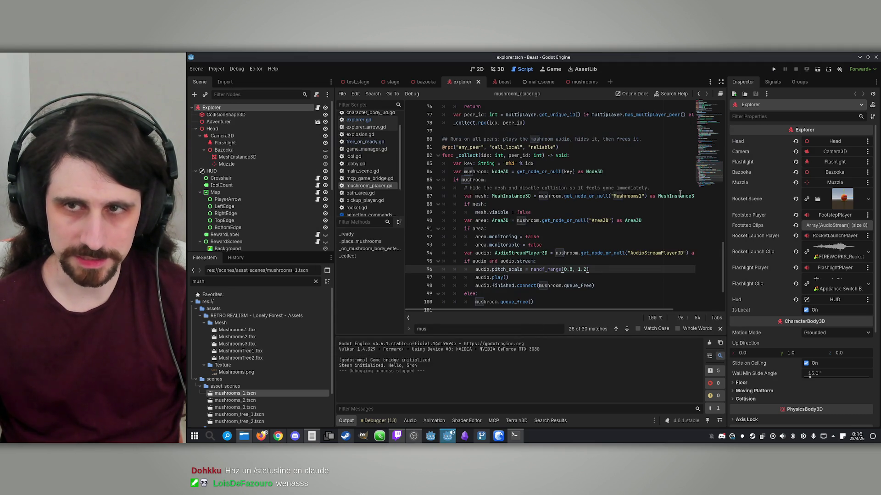
pyautogui.click(774, 70)
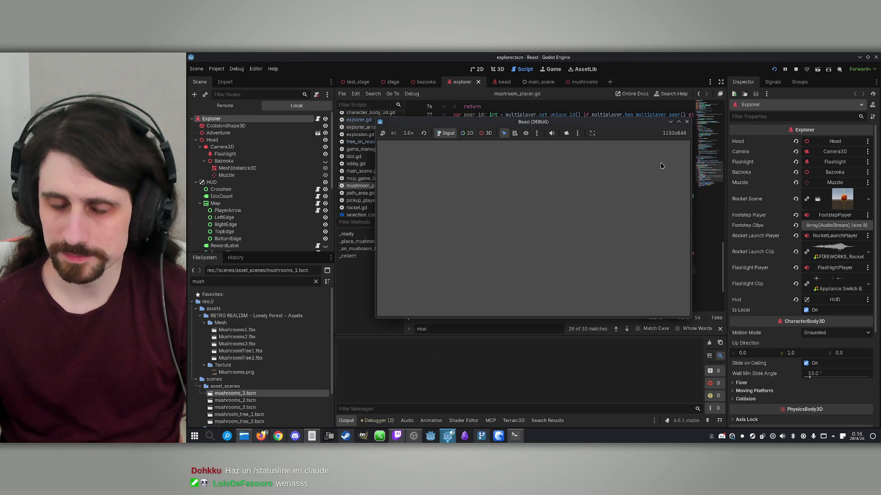
pyautogui.moveTo(532, 135); pyautogui.dragTo(371, 109)
pyautogui.moveTo(555, 137); pyautogui.dragTo(706, 113)
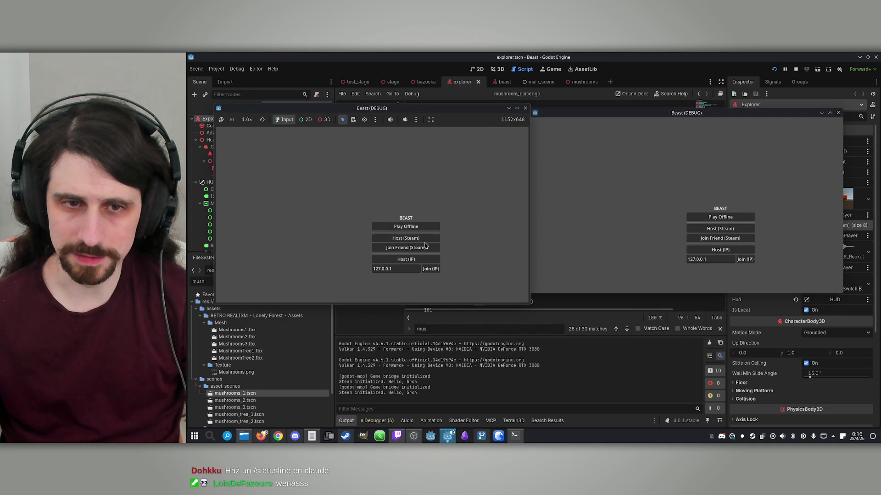
# - Host over IP in one window, join in the other, make Player 1 the Beast, and start
pyautogui.click(408, 260)
pyautogui.click(746, 260)
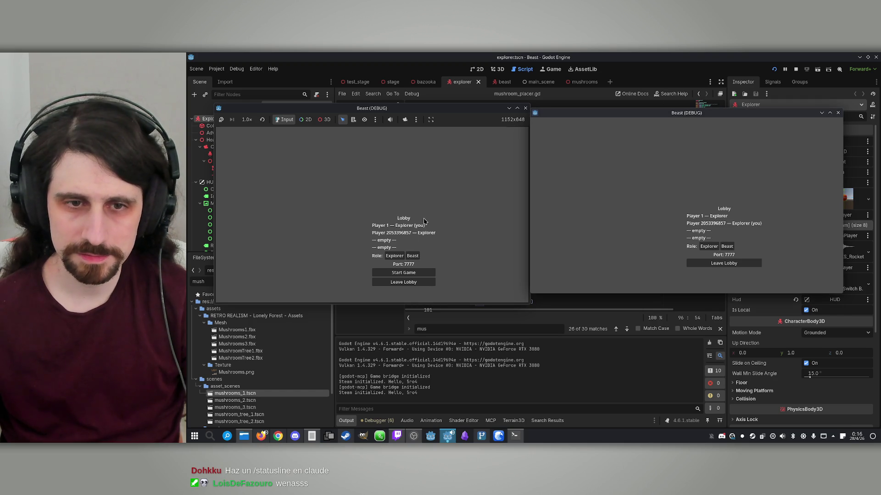
pyautogui.click(412, 256)
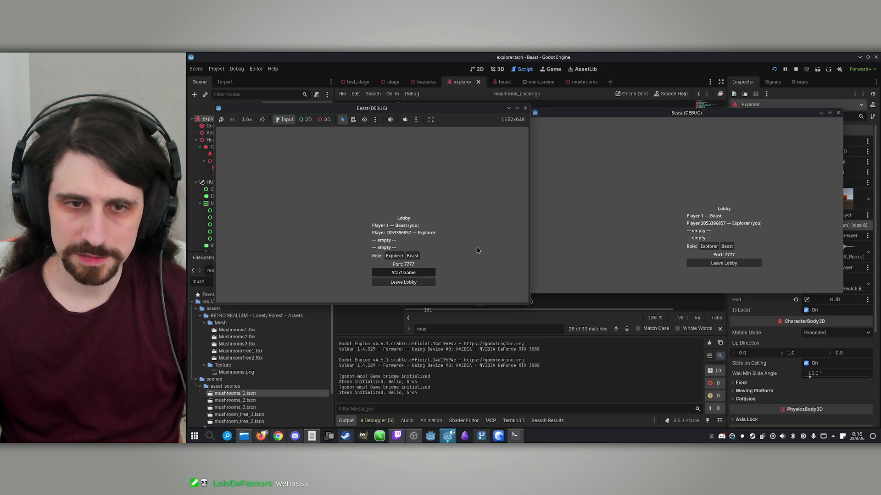
pyautogui.click(404, 272)
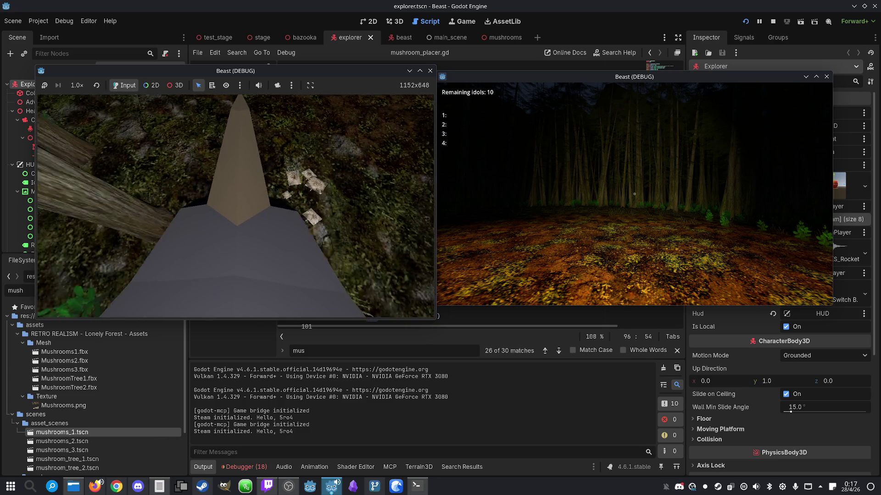
# - Stop both game instances and show the debugger's error list
pyautogui.press('super')
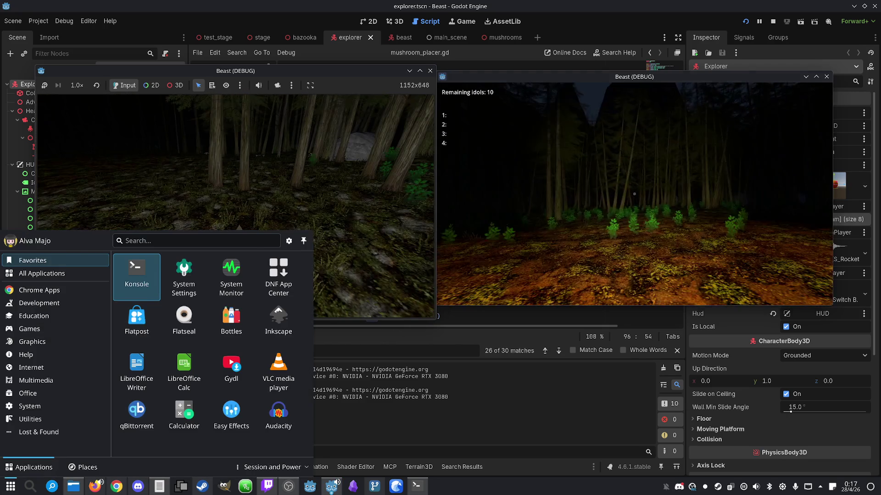
pyautogui.press('Escape')
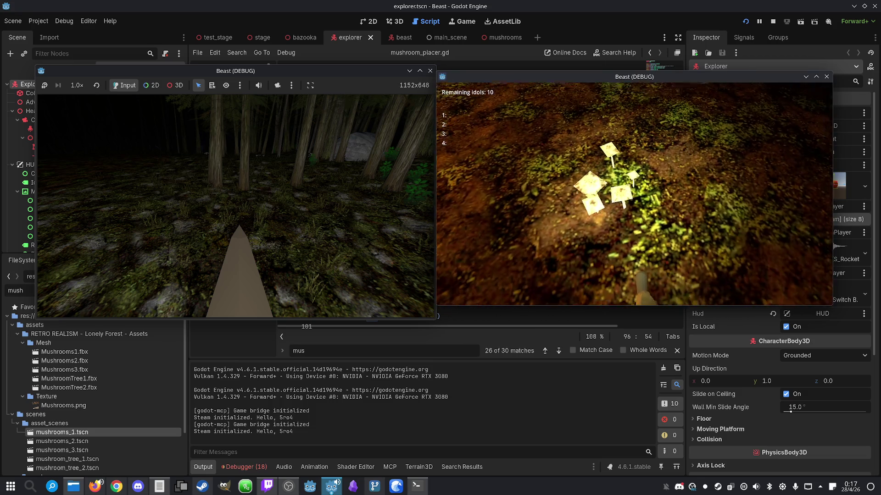
pyautogui.press('super')
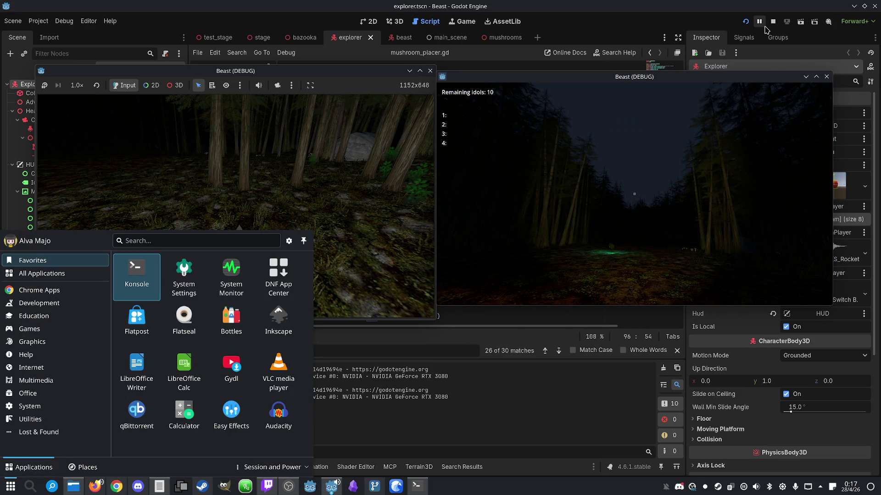
pyautogui.click(773, 22)
pyautogui.click(244, 466)
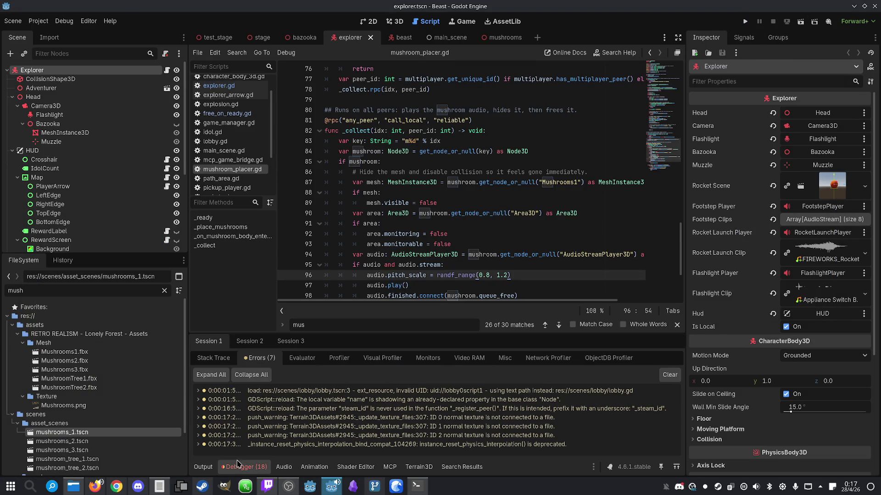
# - Review the errors in debugger Sessions 2, 3 and 1
pyautogui.click(249, 341)
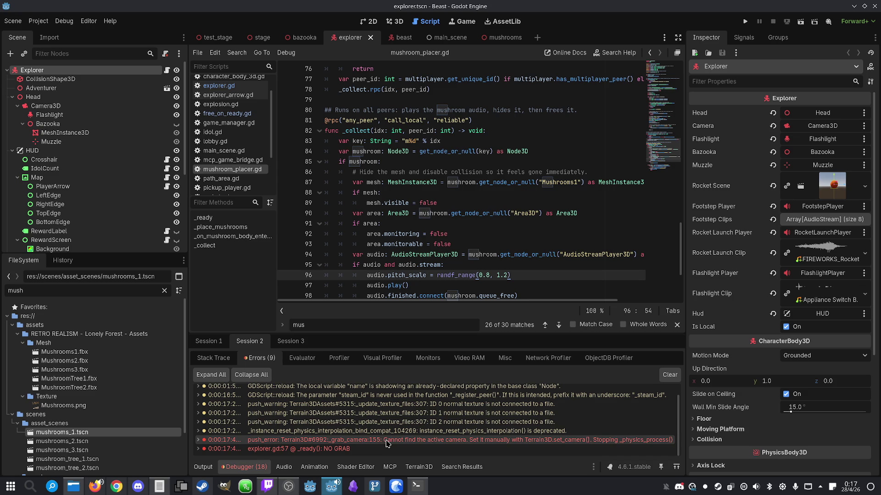
pyautogui.click(282, 343)
pyautogui.click(222, 343)
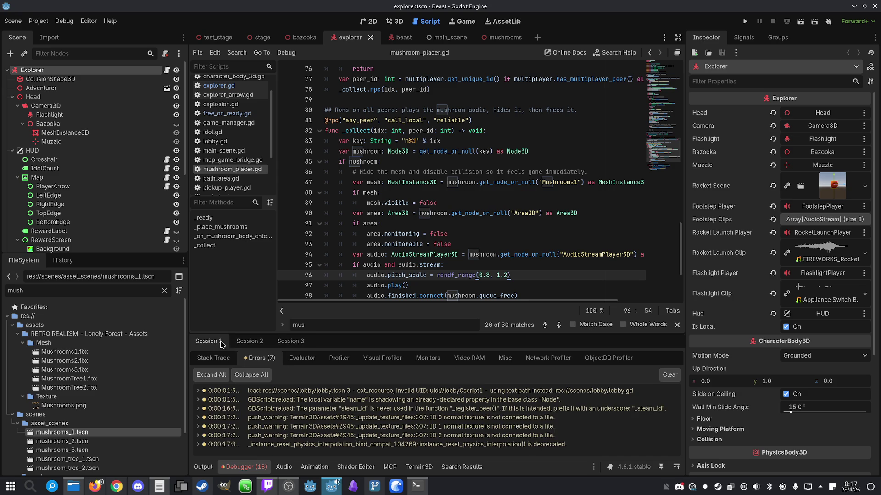
# - Run the project, play a single-player offline game, then stop it
pyautogui.click(745, 21)
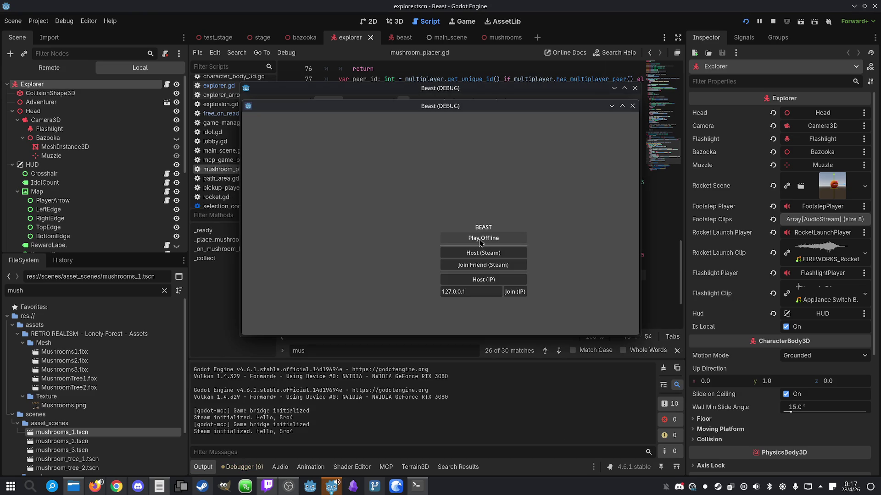
pyautogui.click(480, 239)
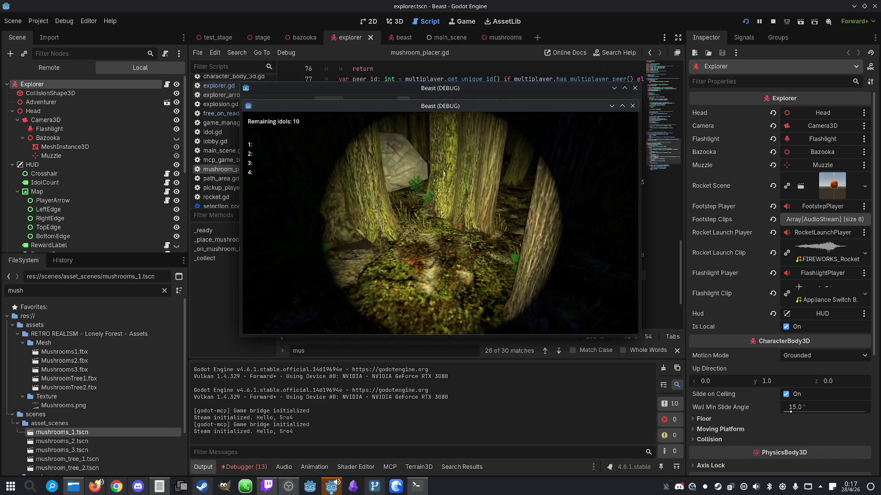
pyautogui.press('super')
pyautogui.click(773, 21)
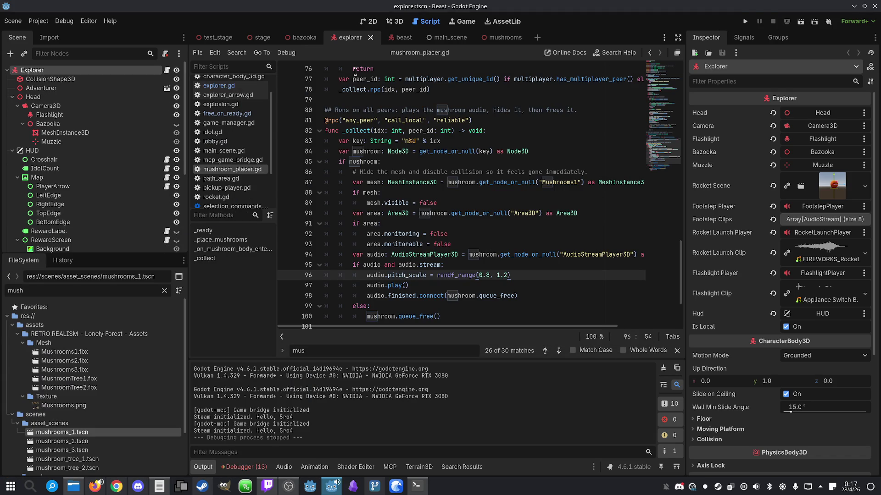
# - Switch to the 3D view and select the MushroomCount label node in the Scene dock
pyautogui.click(393, 22)
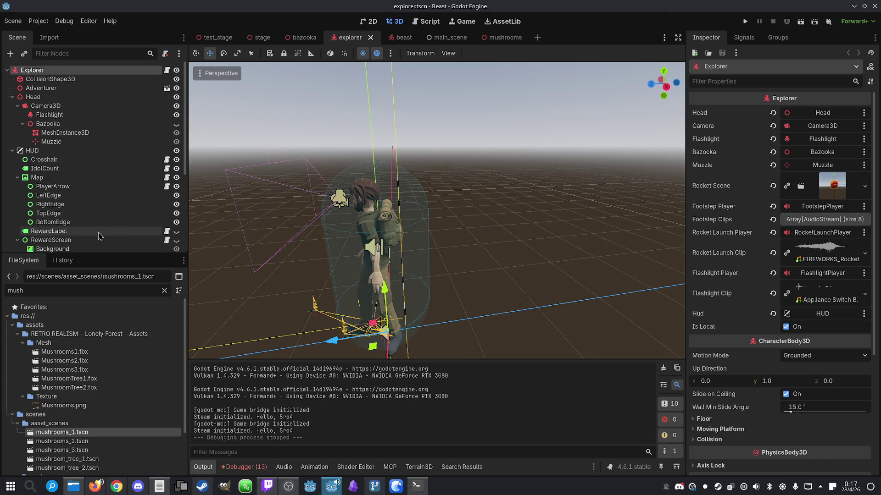
pyautogui.scroll(-5, 69, 238)
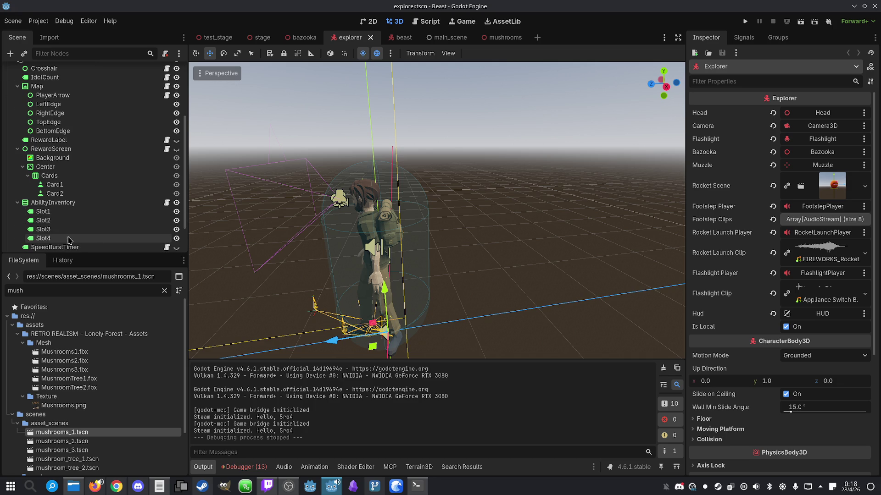
pyautogui.scroll(-2, 89, 190)
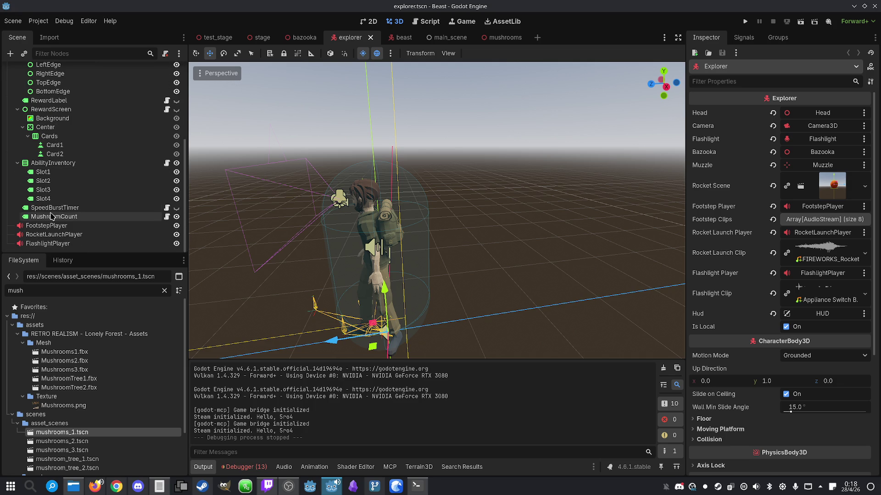
pyautogui.click(72, 219)
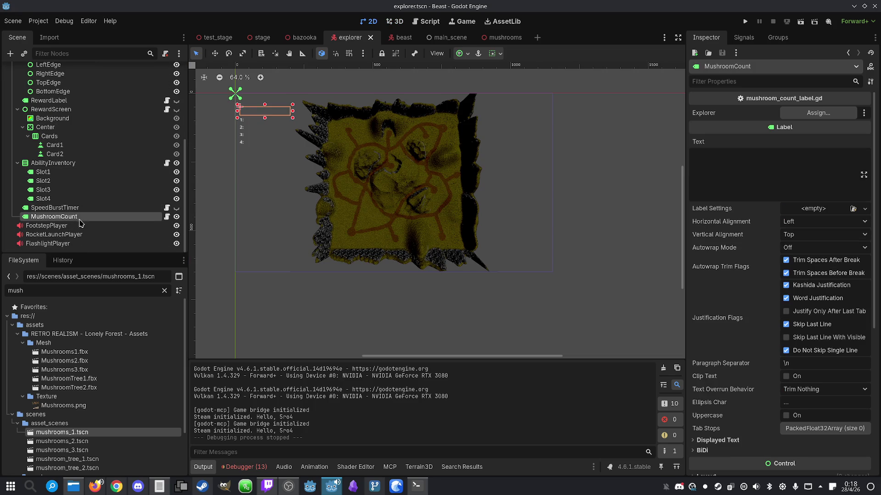
pyautogui.rightClick(292, 148)
pyautogui.click(288, 133)
# - Open mushroom_count_label.gd and read its comment and 'Mushrooms' counter text
pyautogui.click(81, 208)
pyautogui.click(81, 216)
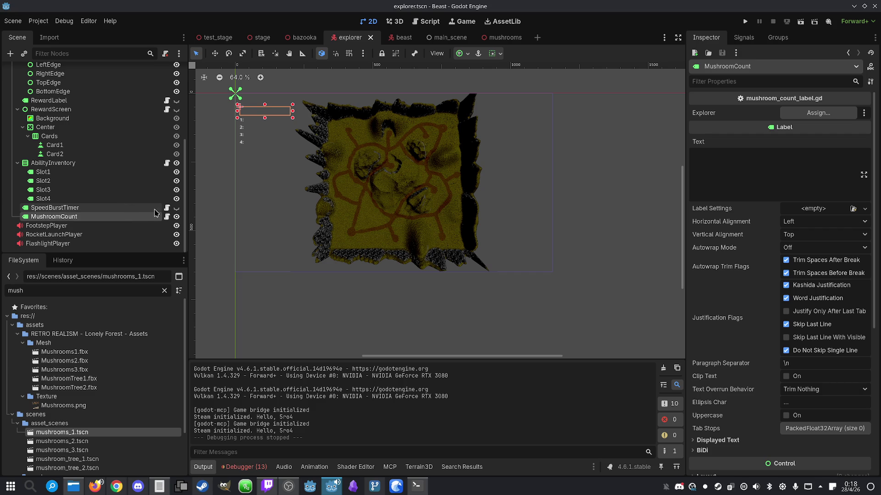
pyautogui.click(167, 217)
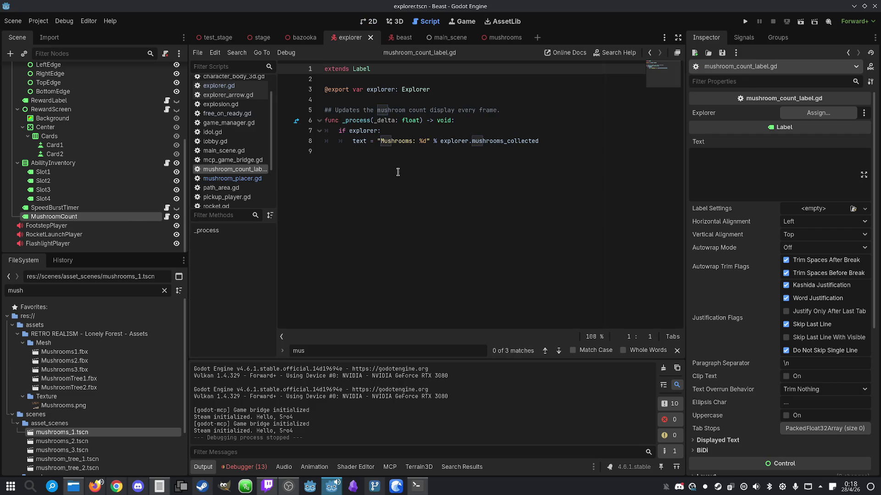
pyautogui.click(406, 141)
pyautogui.doubleClick(406, 141)
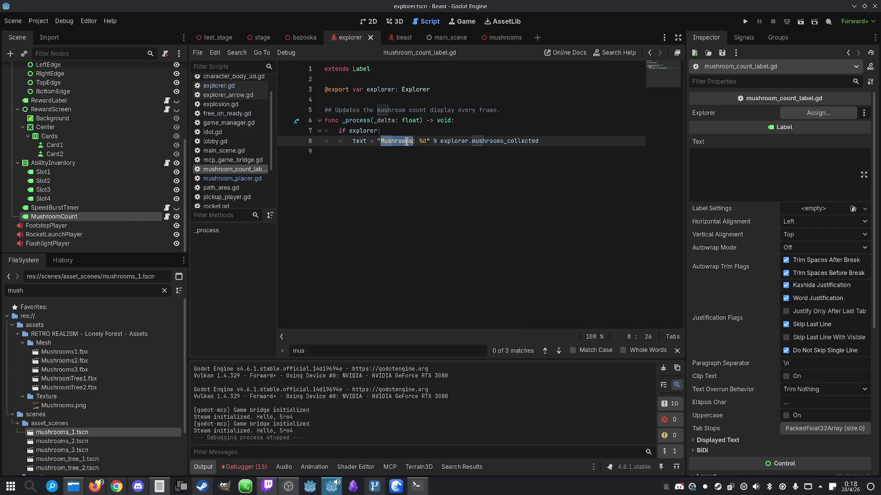
pyautogui.click(392, 133)
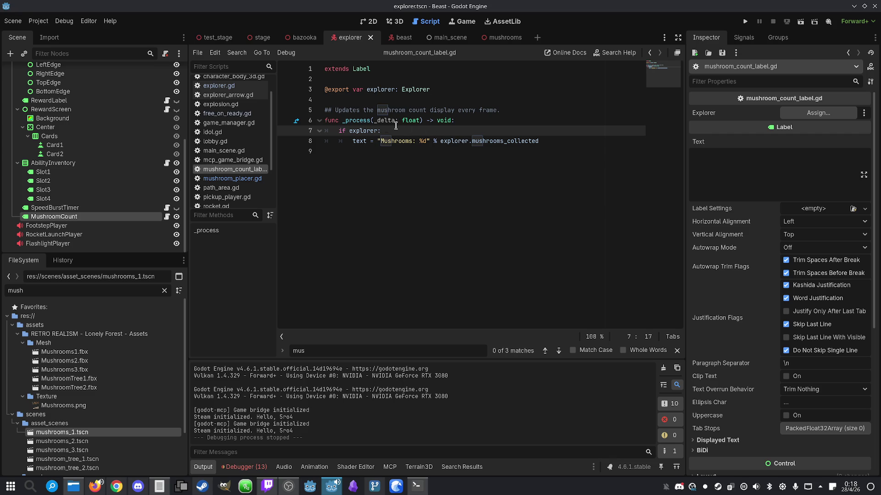
pyautogui.click(382, 121)
pyautogui.doubleClick(387, 110)
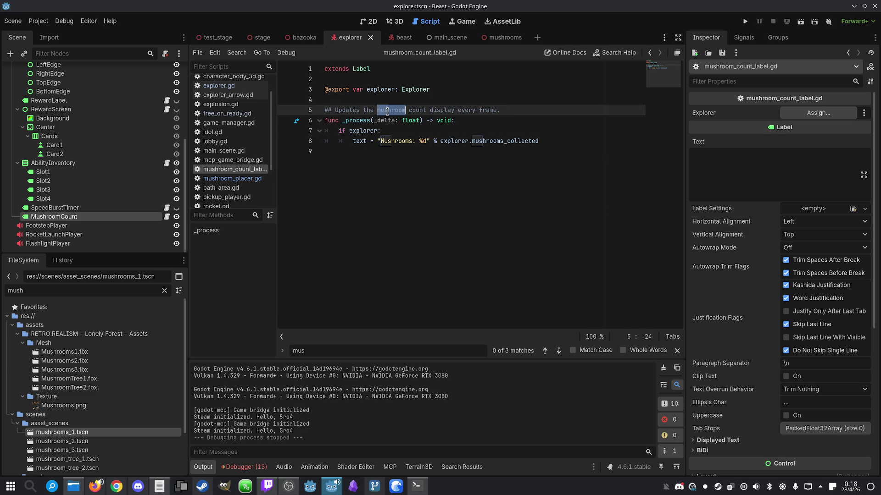
pyautogui.click(385, 133)
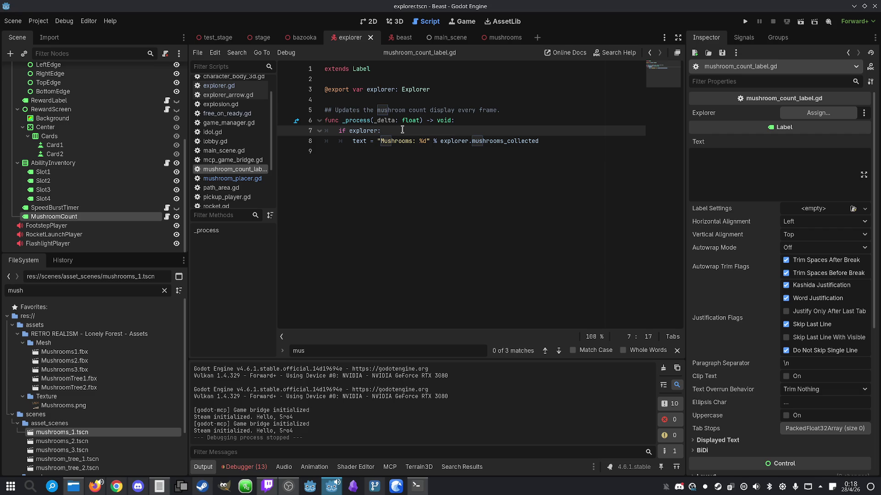
pyautogui.doubleClick(398, 136)
pyautogui.click(400, 130)
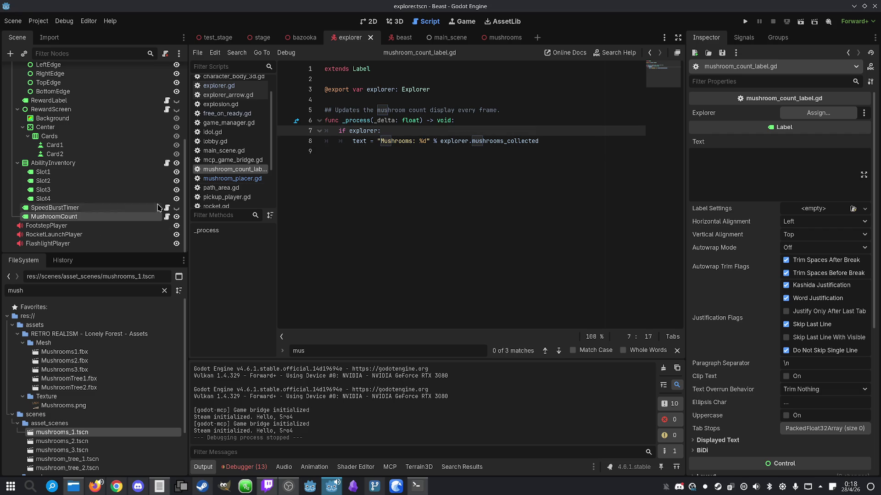
# - Drag the Explorer node into MushroomCount's Explorer property in the Inspector
pyautogui.click(94, 216)
pyautogui.scroll(5, 101, 191)
pyautogui.moveTo(32, 70); pyautogui.dragTo(815, 119)
pyautogui.click(597, 141)
# - Run with F5, play offline, and walk onto a mushroom to collect it
pyautogui.press('F5')
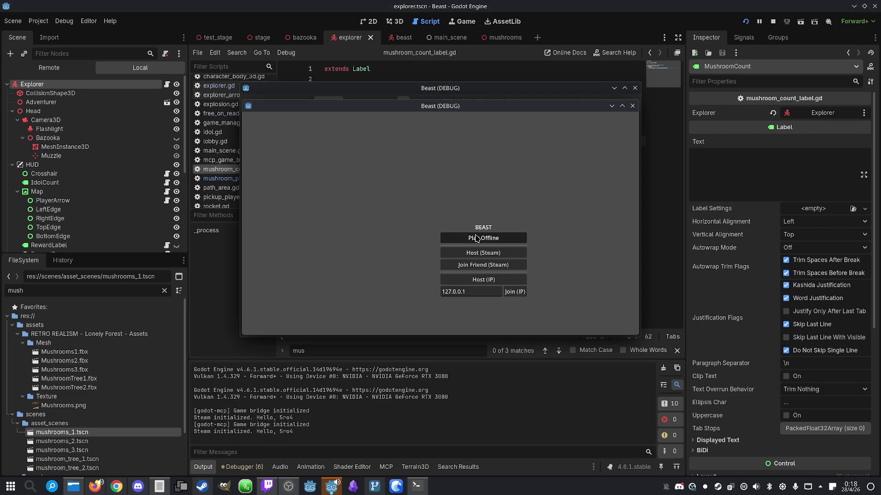
pyautogui.click(477, 239)
pyautogui.press('w')
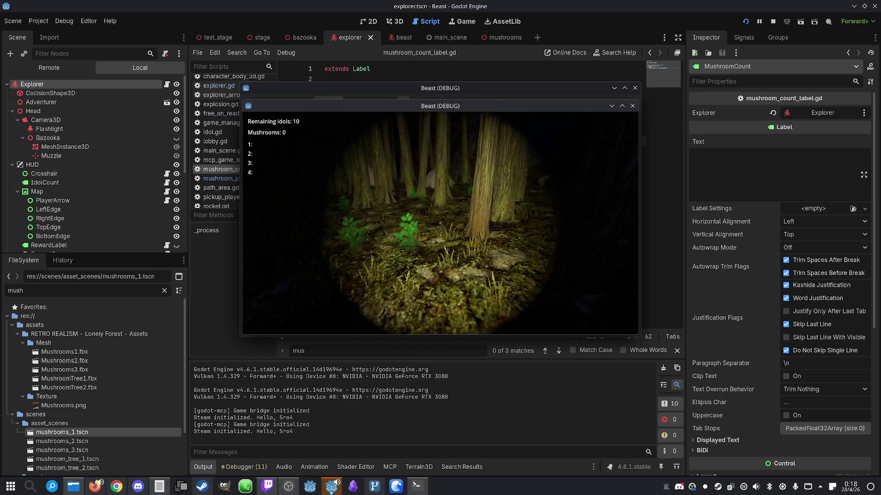
pyautogui.press('w')
pyautogui.press('w')
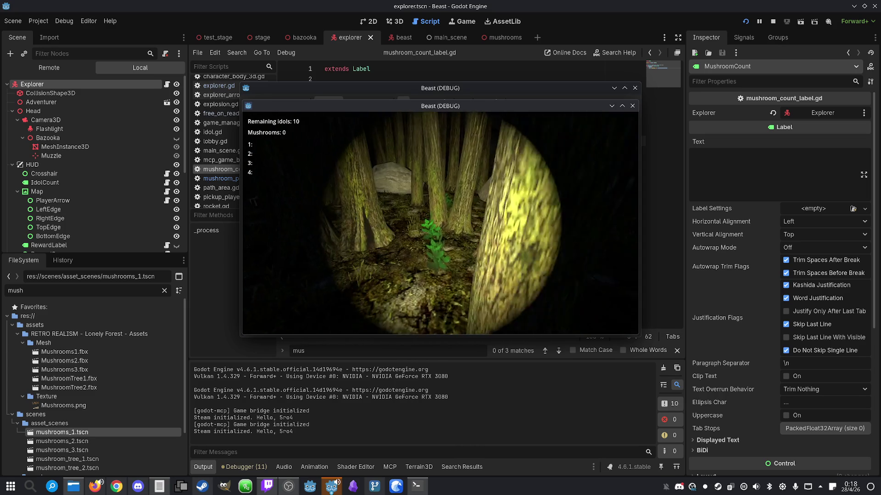
pyautogui.press('a')
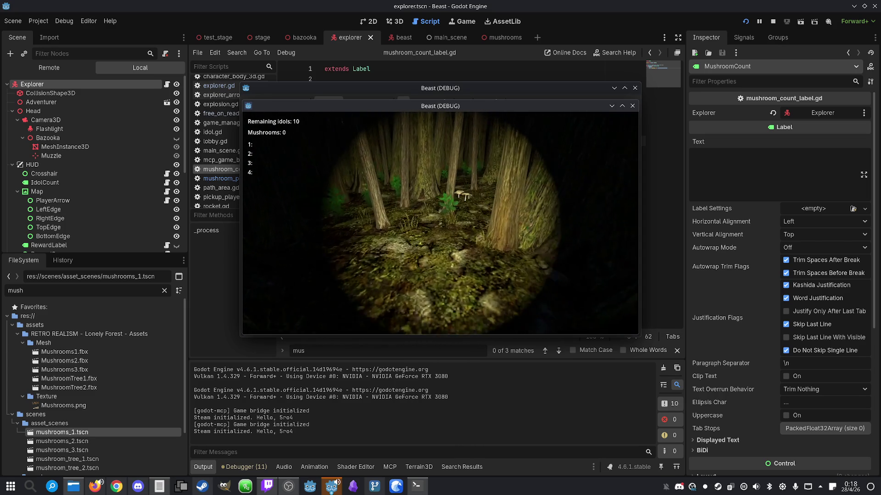
pyautogui.press('w')
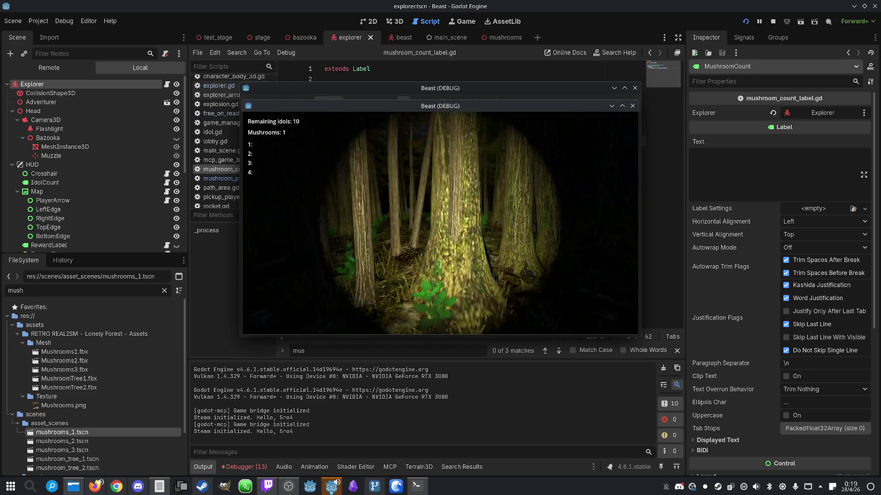
# - Stop the game and run the project again
pyautogui.press('super')
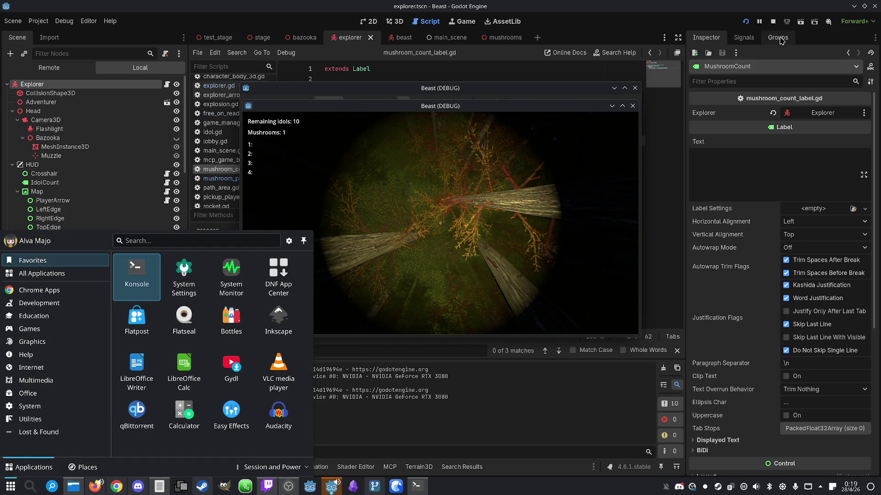
pyautogui.click(773, 21)
pyautogui.click(745, 21)
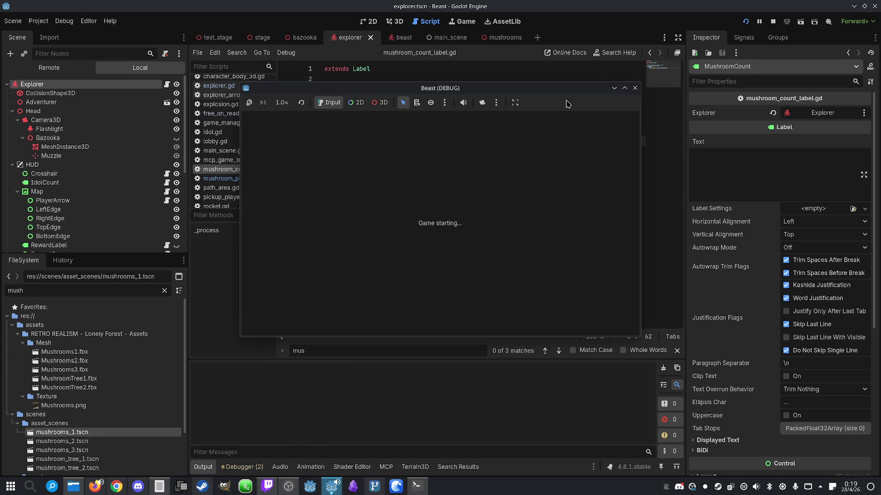
# - Arrange both game windows, host over IP, join from the second, make the host the Beast, and start
pyautogui.moveTo(353, 87); pyautogui.dragTo(171, 84)
pyautogui.moveTo(487, 110); pyautogui.dragTo(573, 99)
pyautogui.moveTo(326, 84)
pyautogui.mouseDown()
pyautogui.moveTo(280, 79)
pyautogui.moveTo(336, 81)
pyautogui.mouseUp()
pyautogui.click(313, 267)
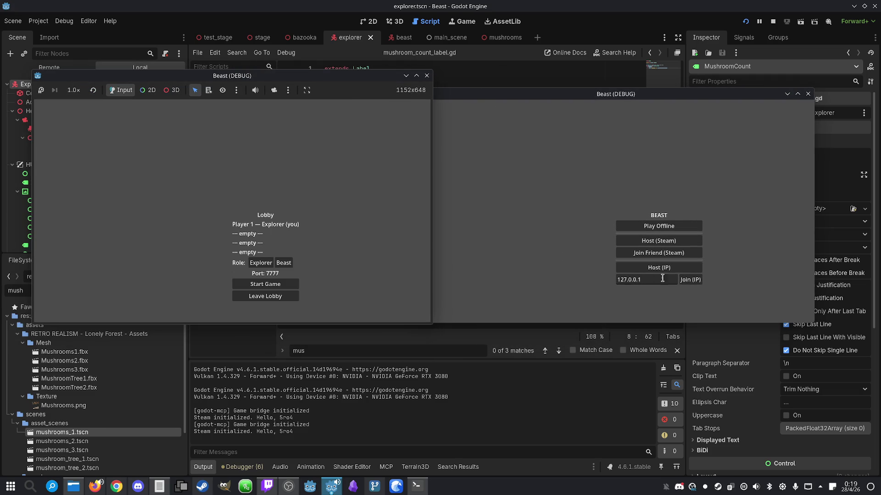
pyautogui.click(690, 280)
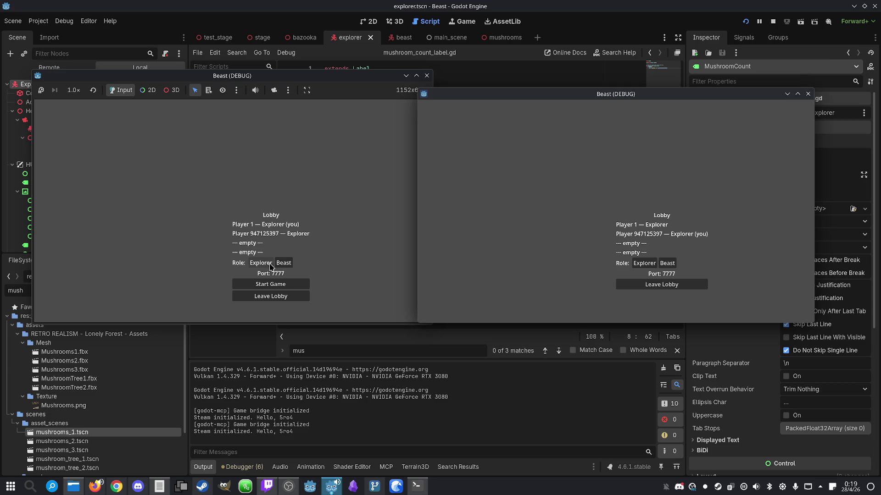
pyautogui.click(287, 264)
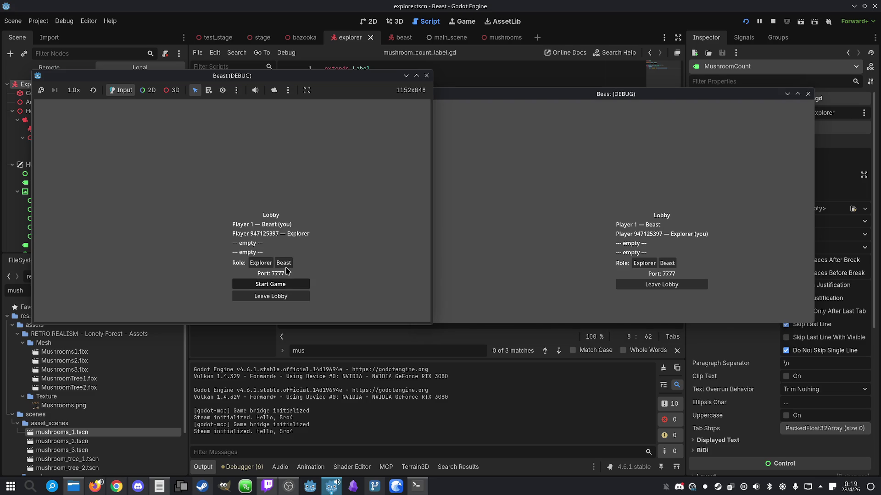
pyautogui.click(270, 284)
# - Walk the beast through the forest past the mushroom cluster
pyautogui.press('w')
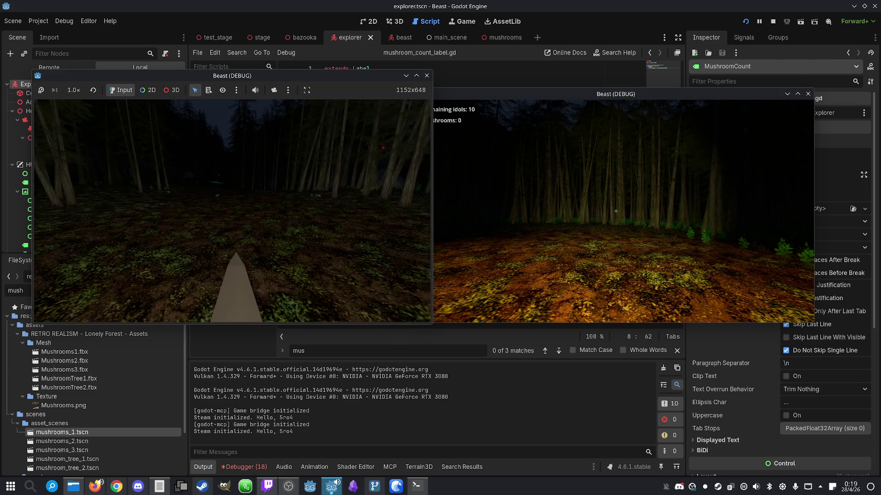
pyautogui.press('w')
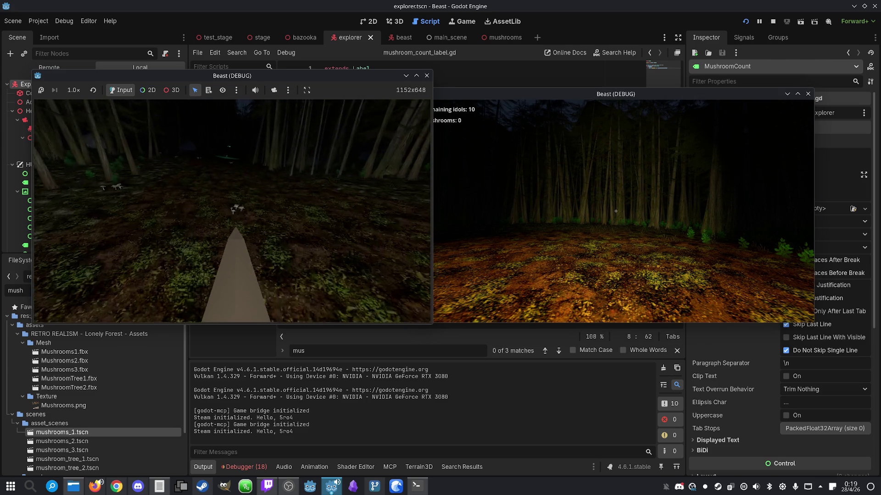
pyautogui.press('w')
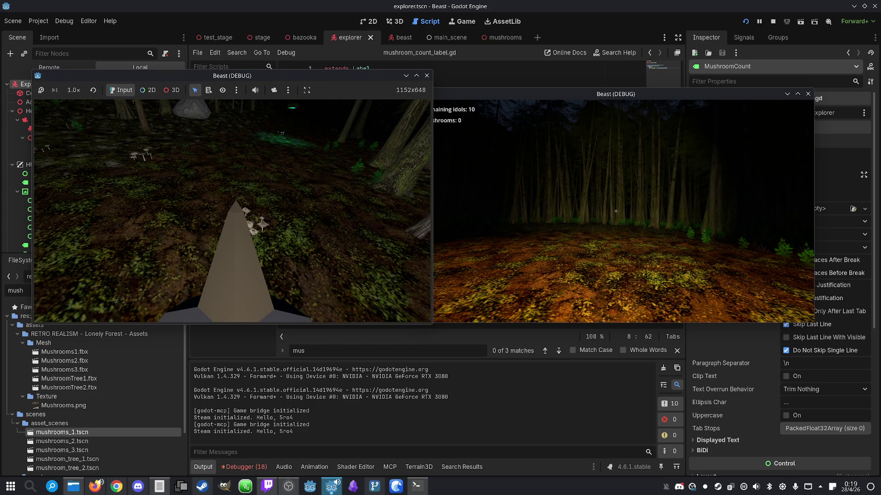
pyautogui.press('w')
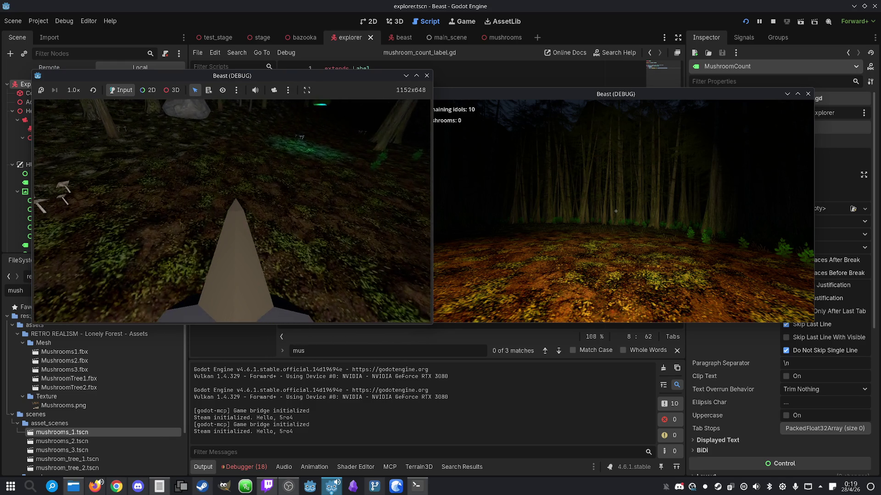
pyautogui.press('w')
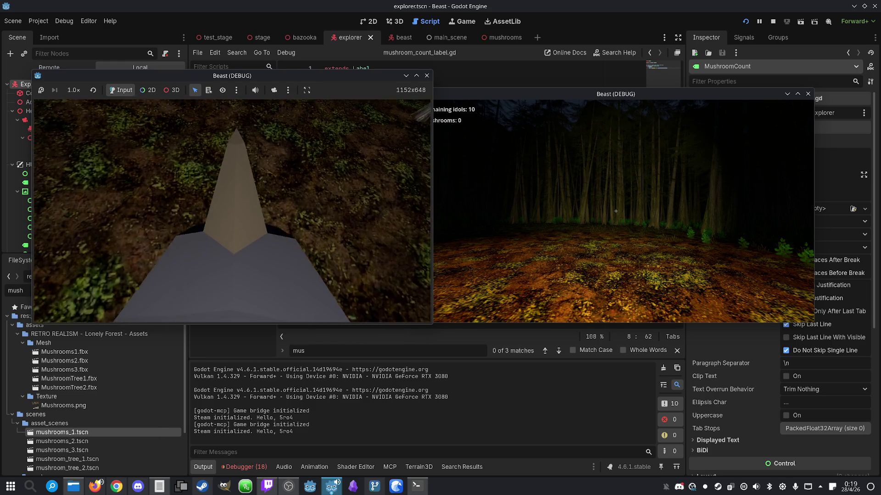
pyautogui.press('w')
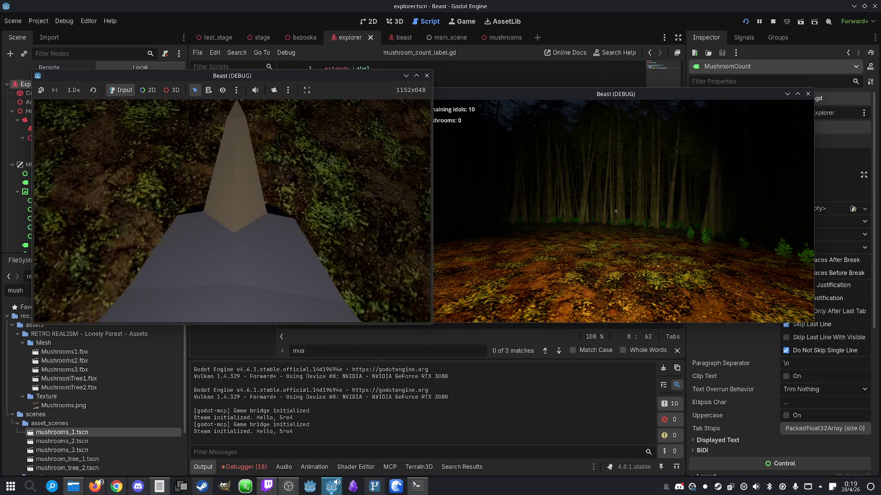
pyautogui.press('a')
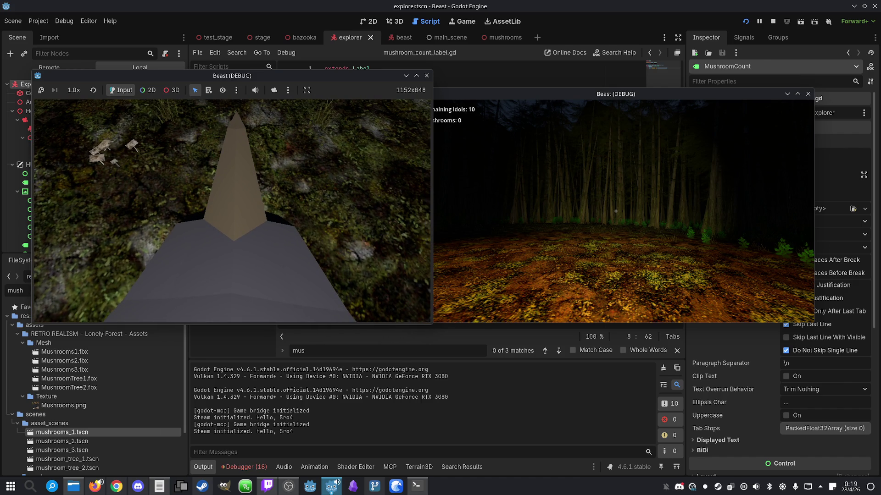
# - Switch to the explorer, walk it over the mushroom patch, then stop both instances
pyautogui.press('super')
pyautogui.press('Escape')
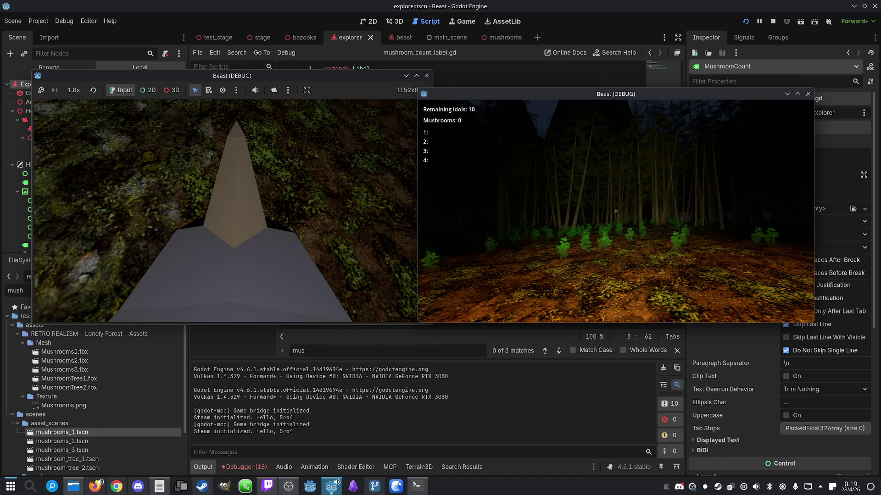
pyautogui.press('w')
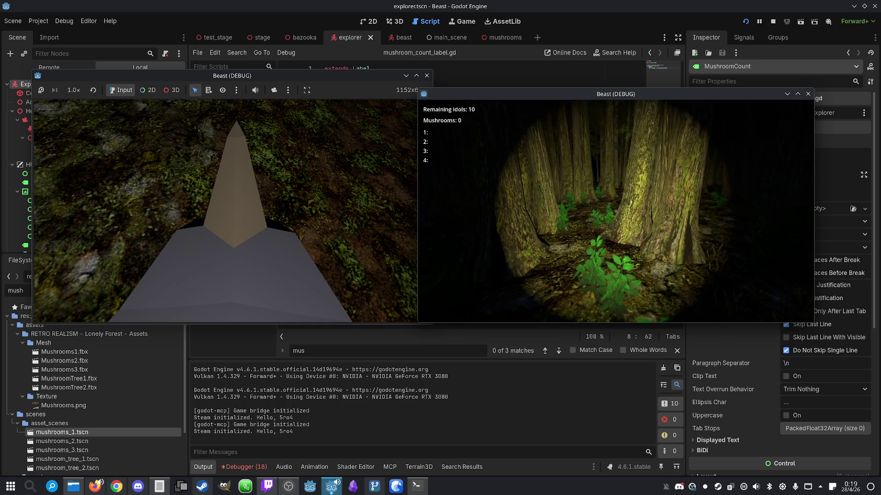
pyautogui.press('w')
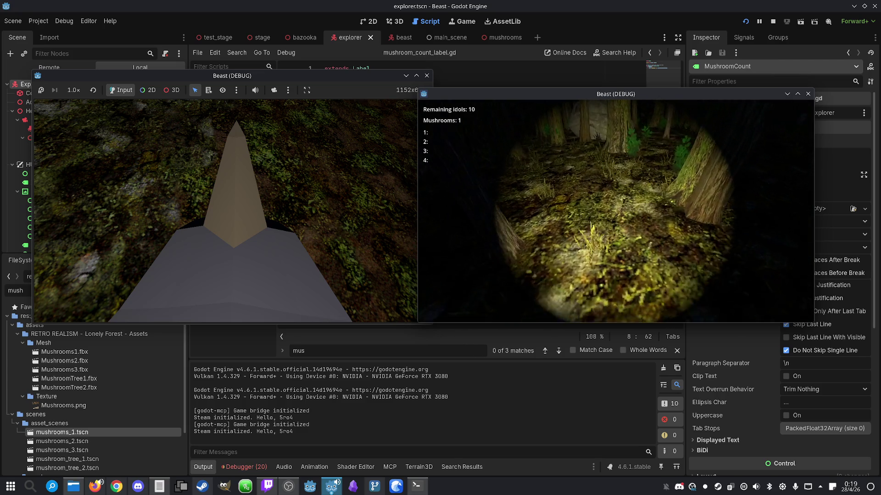
pyautogui.press('w')
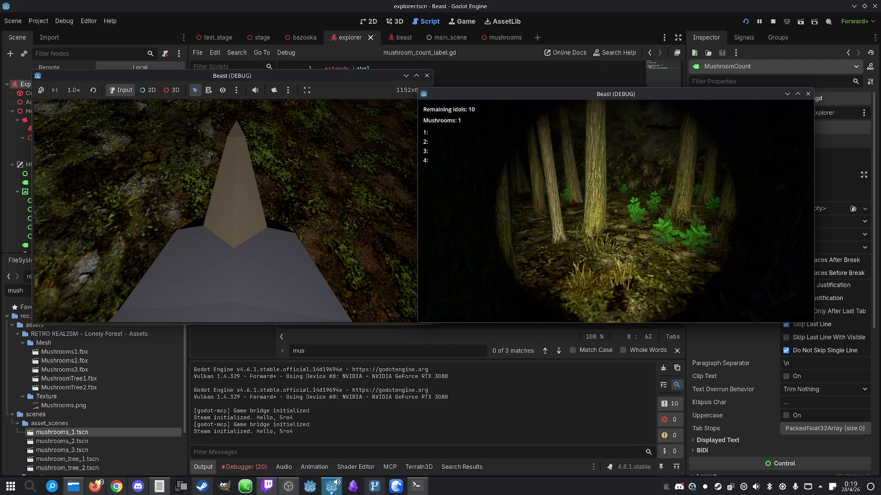
pyautogui.press('super')
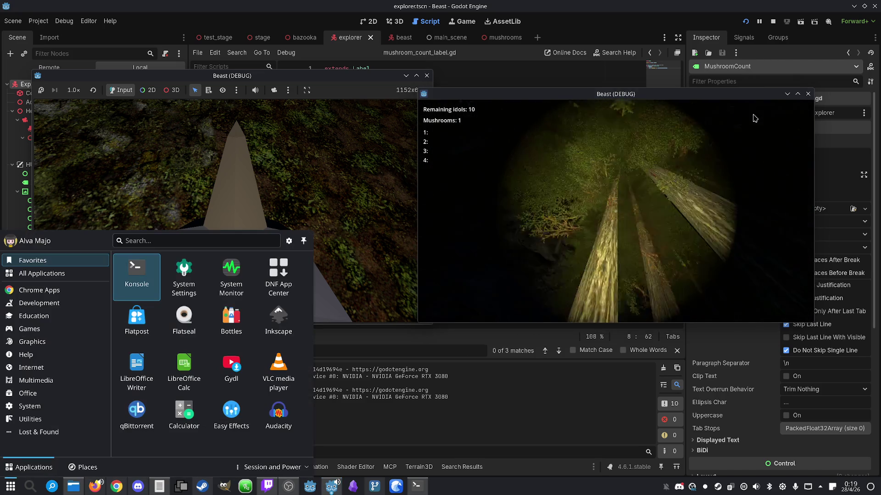
pyautogui.click(773, 21)
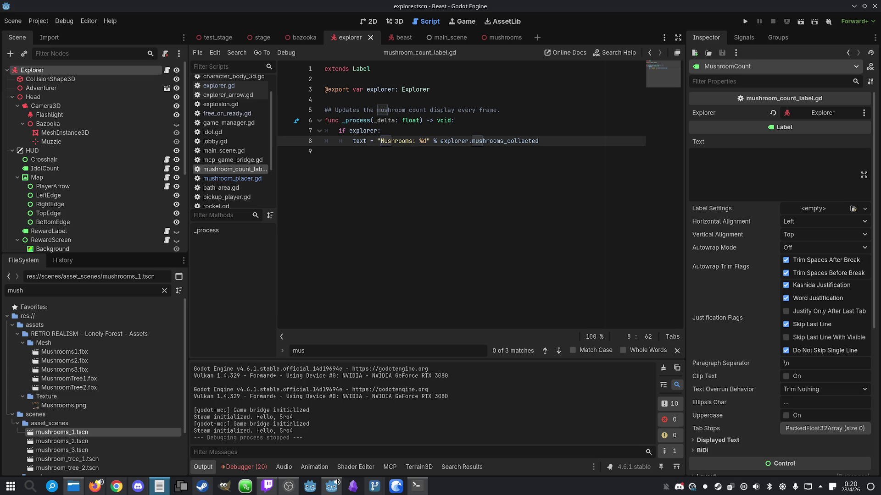
# - In the beast scene, drag RoarPlayer's Volume dB to -5.021 and save with Ctrl+S
pyautogui.click(416, 486)
pyautogui.click(409, 487)
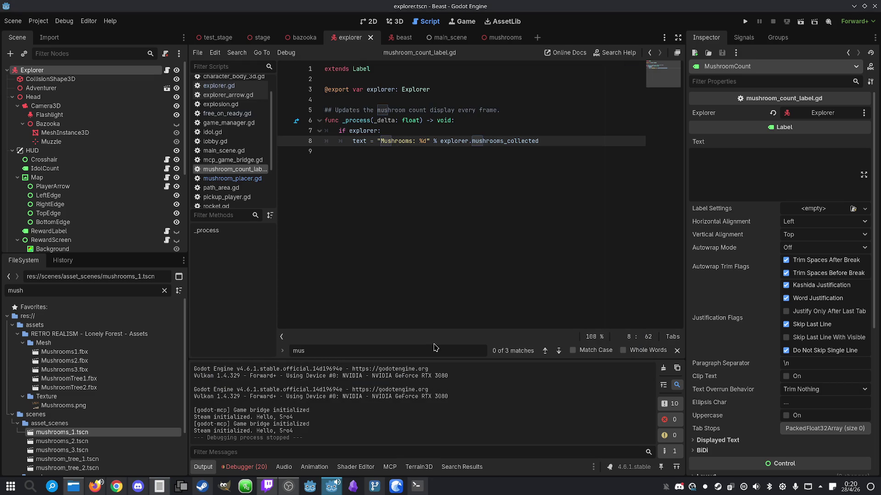
pyautogui.click(400, 41)
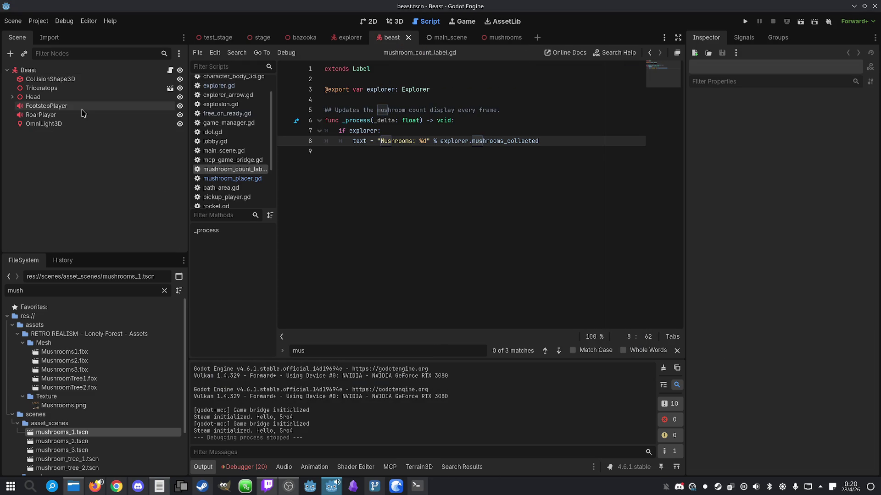
pyautogui.click(64, 115)
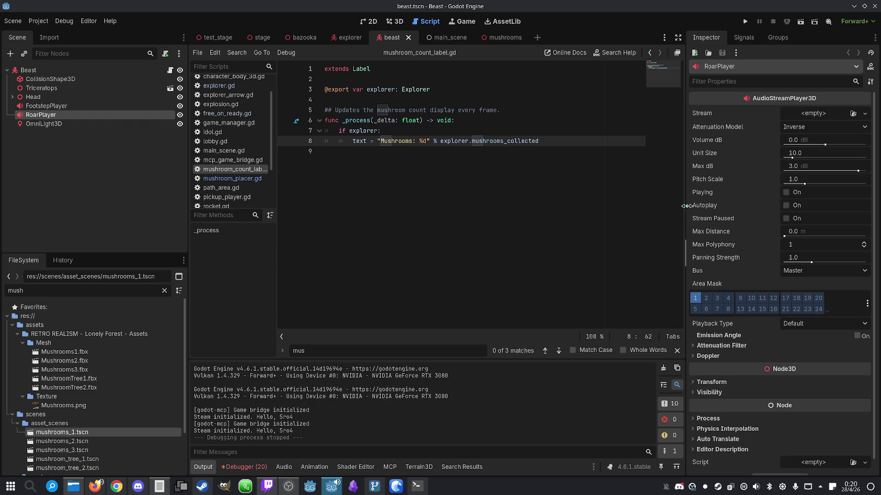
pyautogui.moveTo(821, 144)
pyautogui.mouseDown()
pyautogui.moveTo(811, 145)
pyautogui.moveTo(823, 149)
pyautogui.mouseUp()
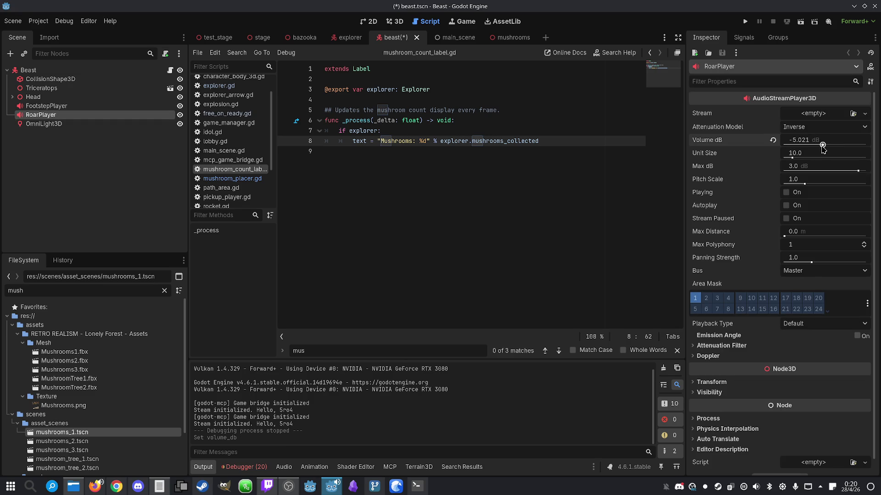
pyautogui.hotkey('ctrl', 's')
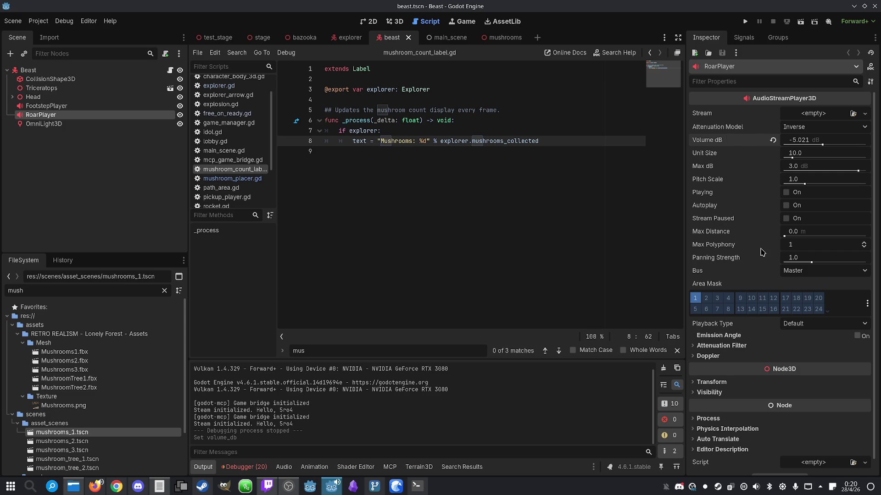
pyautogui.click(423, 490)
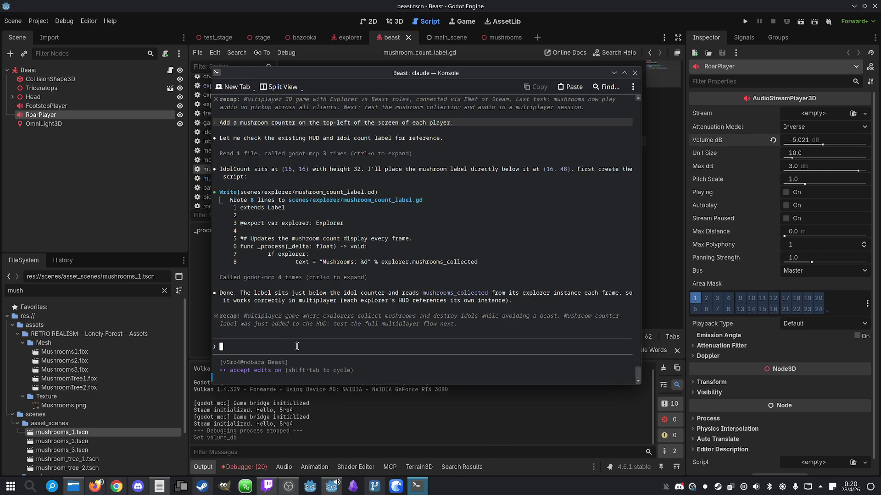
# - Ask Claude: 'Make it so the beast can also pickup mushrooms and has a mushroom counter onscreen.'
pyautogui.write('Make it so')
pyautogui.write(' the beast ca')
pyautogui.write('n also pickup mushrooms and ')
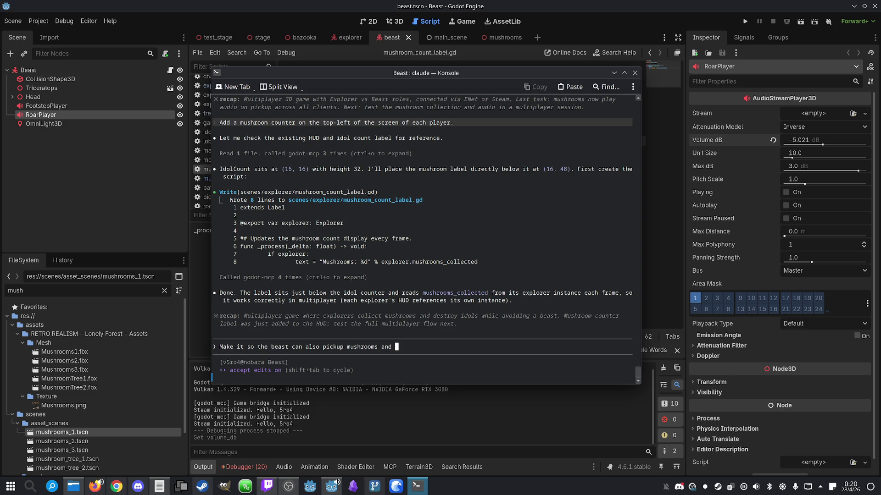
pyautogui.write('has a mushroo')
pyautogui.write('m counter ons')
pyautogui.write('creen.')
pyautogui.press('Return')
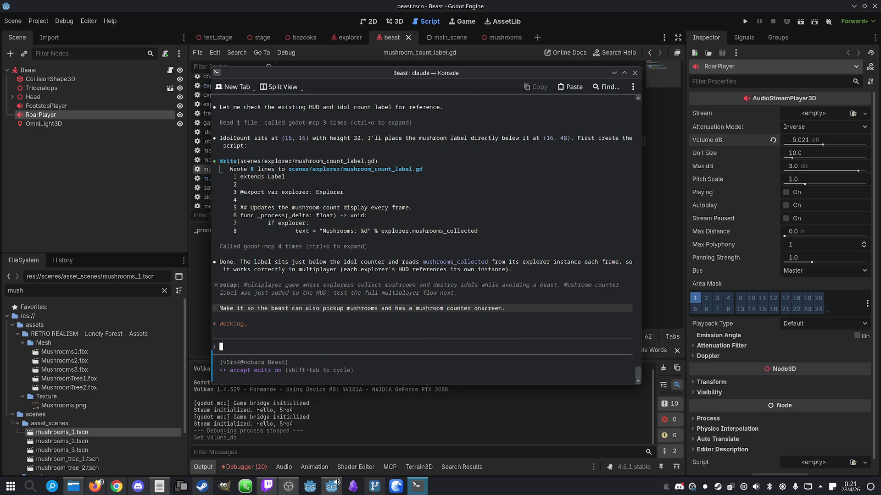
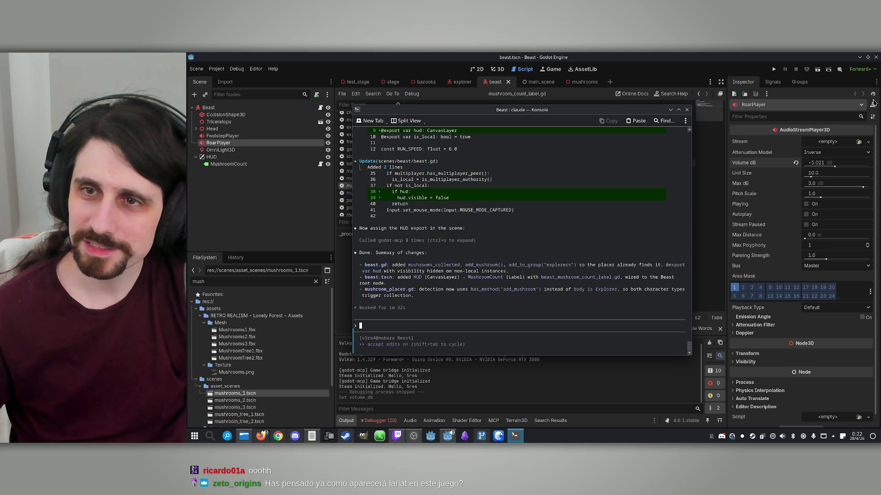
# - Reload the externally modified beast scene from disk and run the project
pyautogui.click(783, 66)
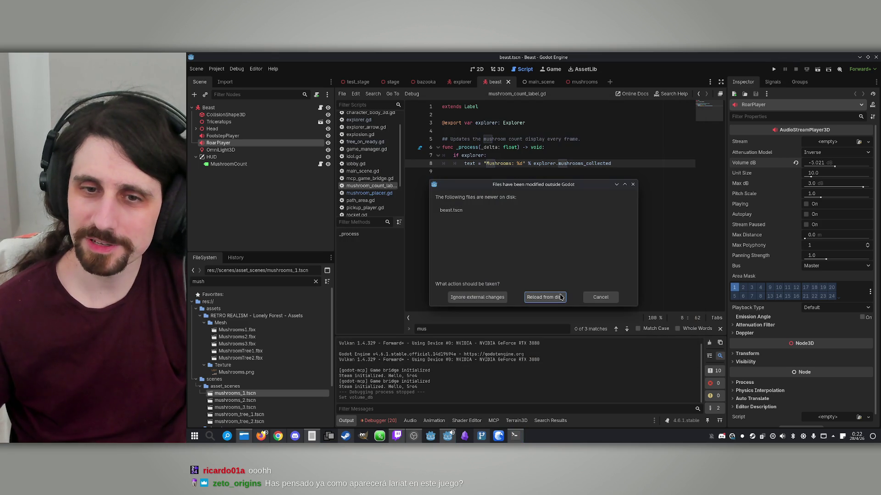
pyautogui.click(563, 295)
pyautogui.click(774, 69)
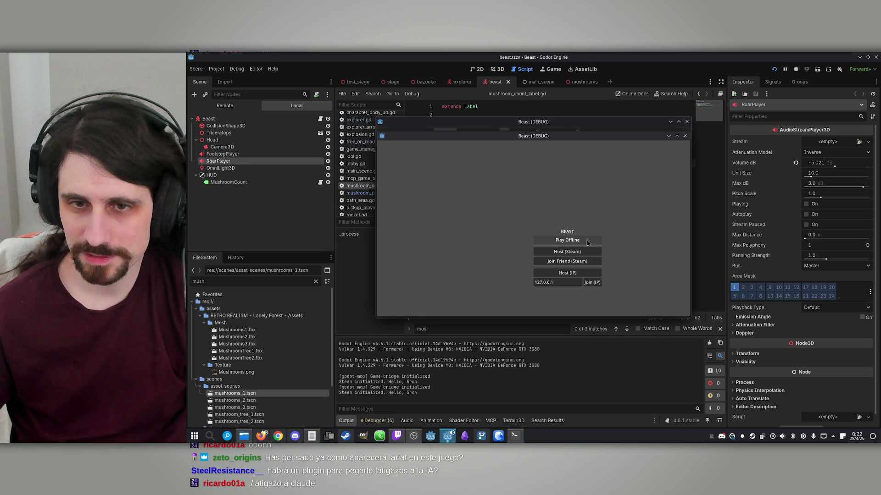
# - Arrange both game windows, host and join over IP, and start a match with player 1 as Beast
pyautogui.moveTo(556, 142)
pyautogui.mouseDown()
pyautogui.moveTo(356, 137)
pyautogui.moveTo(686, 149)
pyautogui.mouseUp()
pyautogui.moveTo(501, 127); pyautogui.dragTo(312, 129)
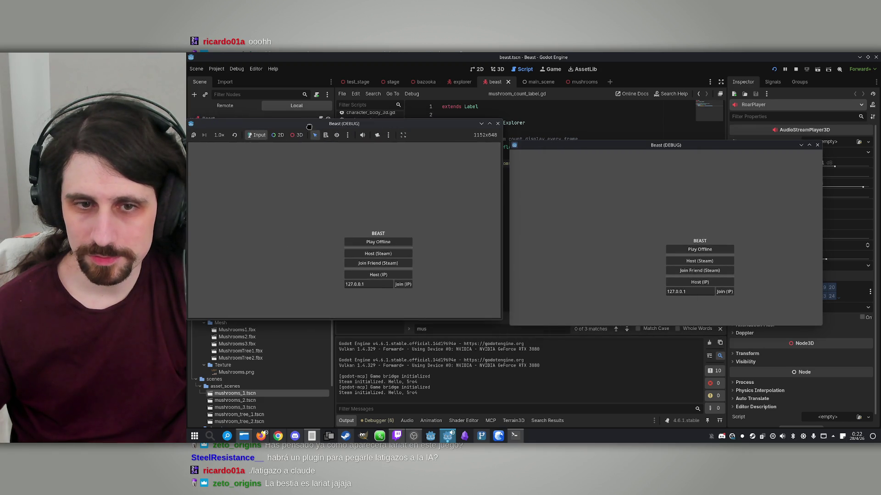
pyautogui.click(370, 274)
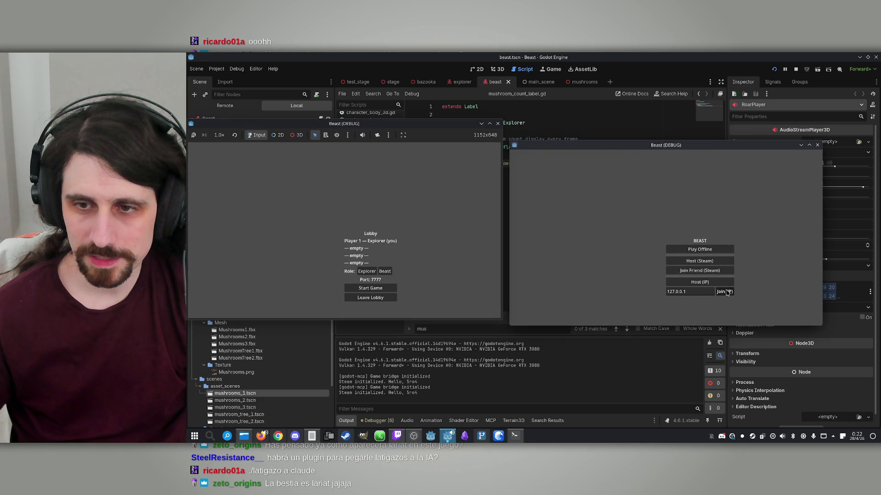
pyautogui.click(724, 292)
pyautogui.click(388, 273)
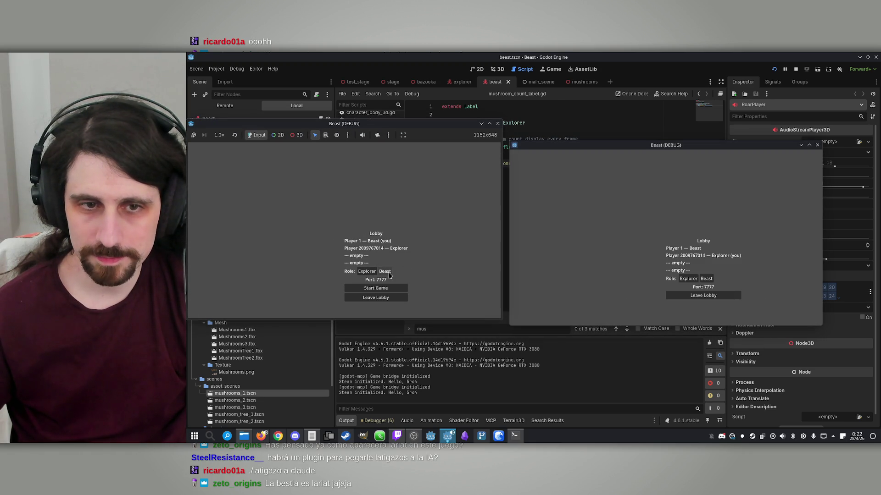
pyautogui.click(405, 288)
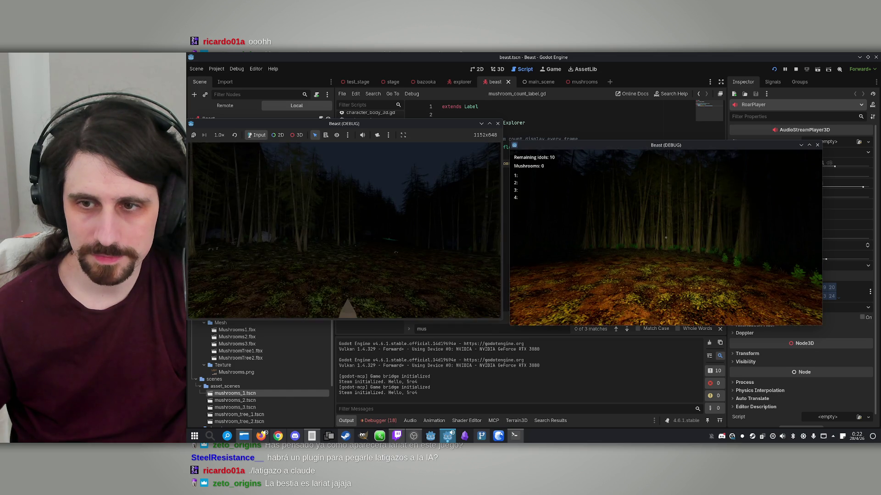
# - Walk the Explorer forward through the forest onto the mushrooms, then stop the game
pyautogui.press('w')
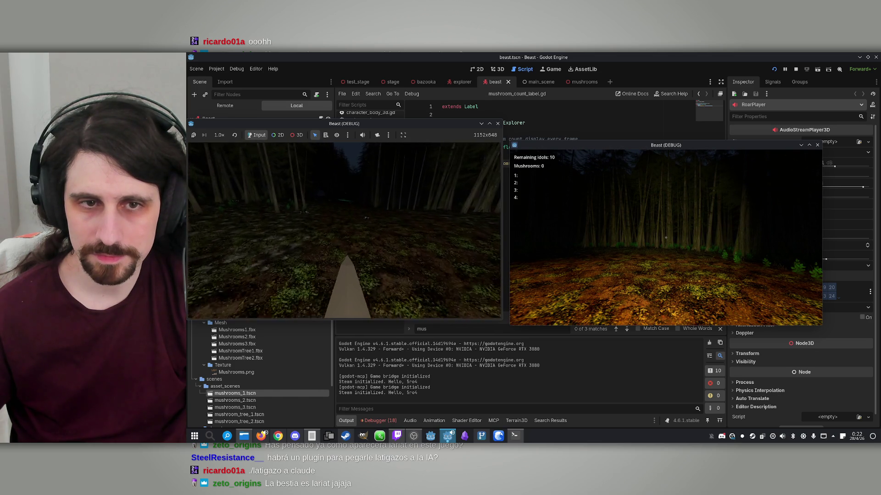
pyautogui.press('w')
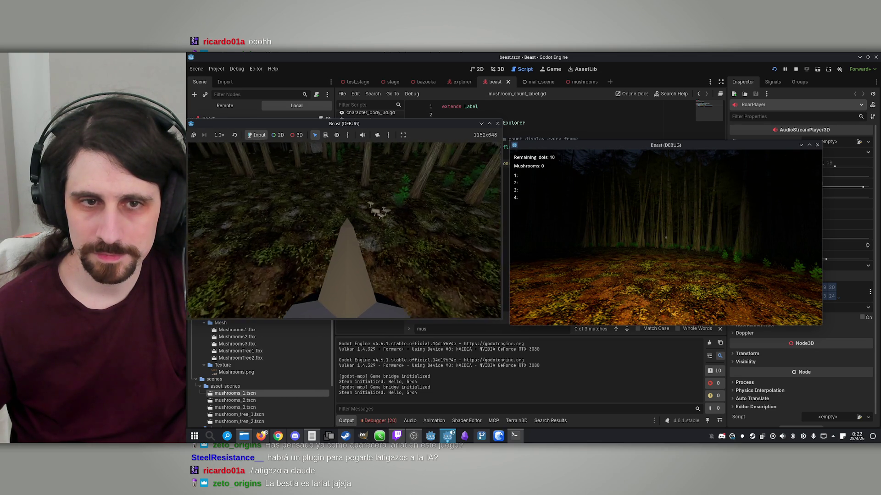
pyautogui.press('w')
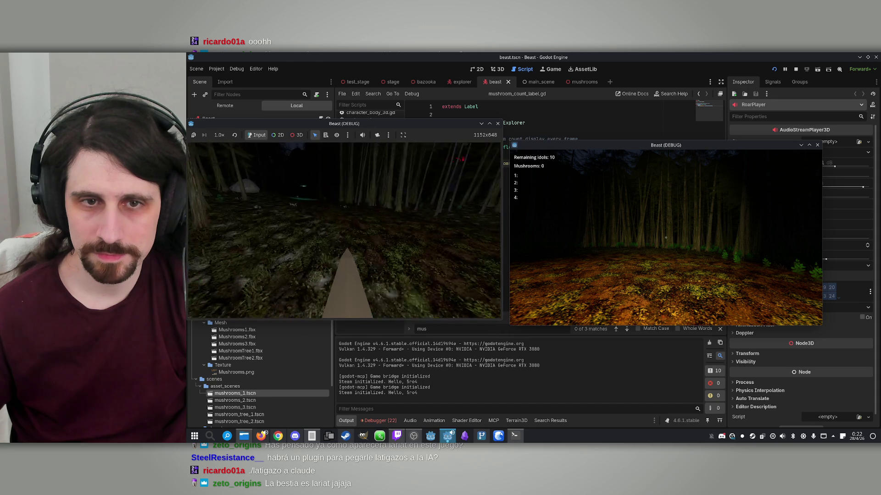
pyautogui.press('w')
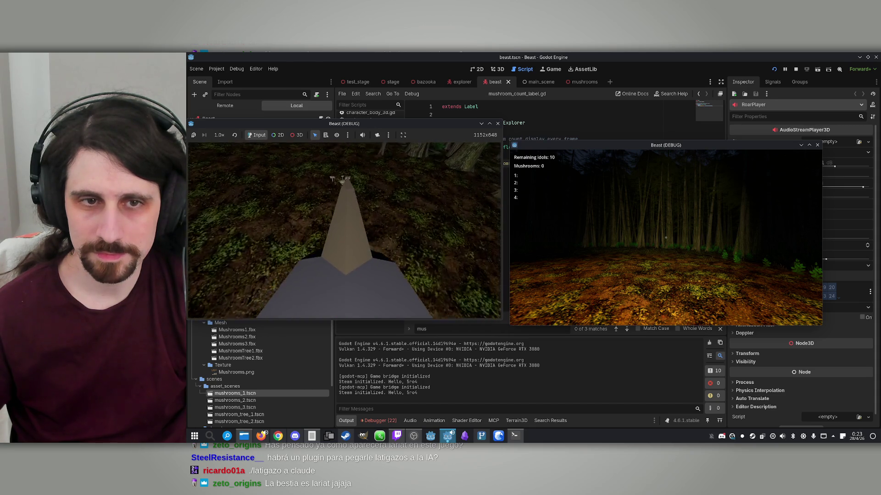
pyautogui.press('w')
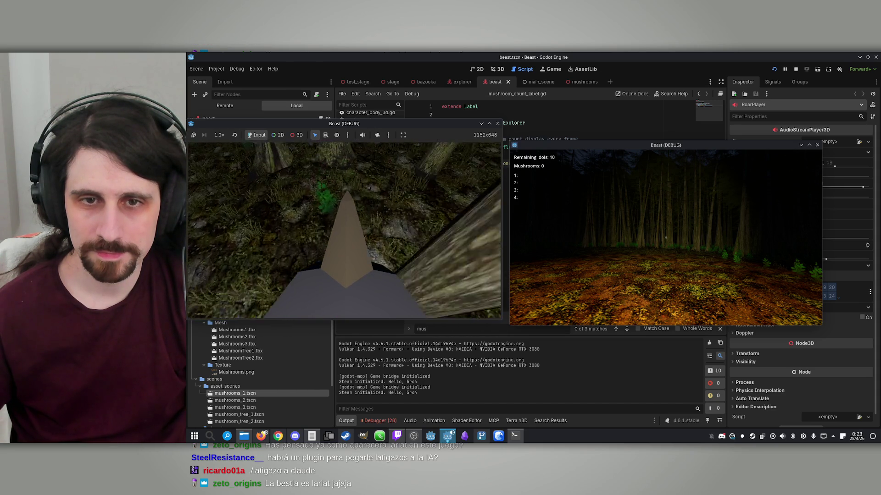
pyautogui.press('super')
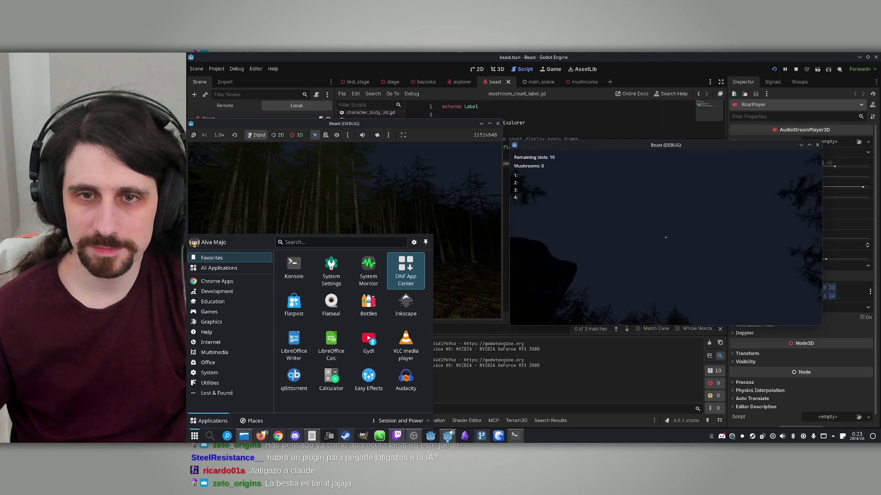
pyautogui.press('super')
pyautogui.press('super')
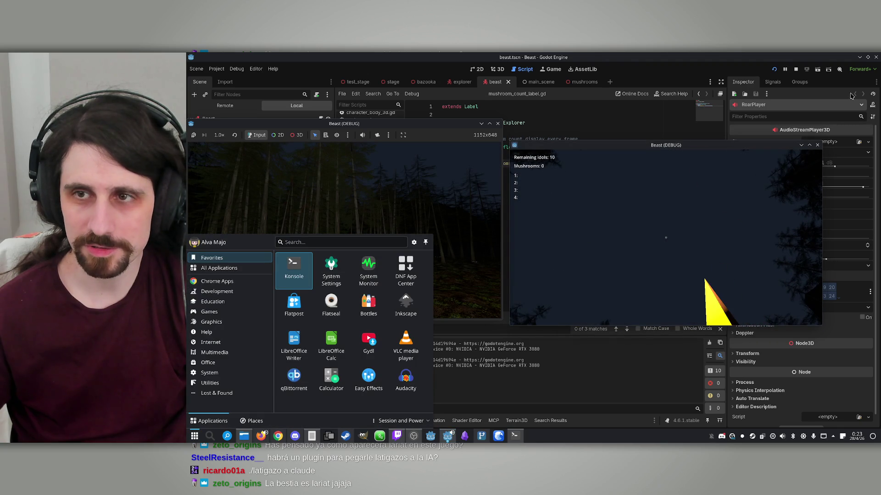
pyautogui.click(795, 69)
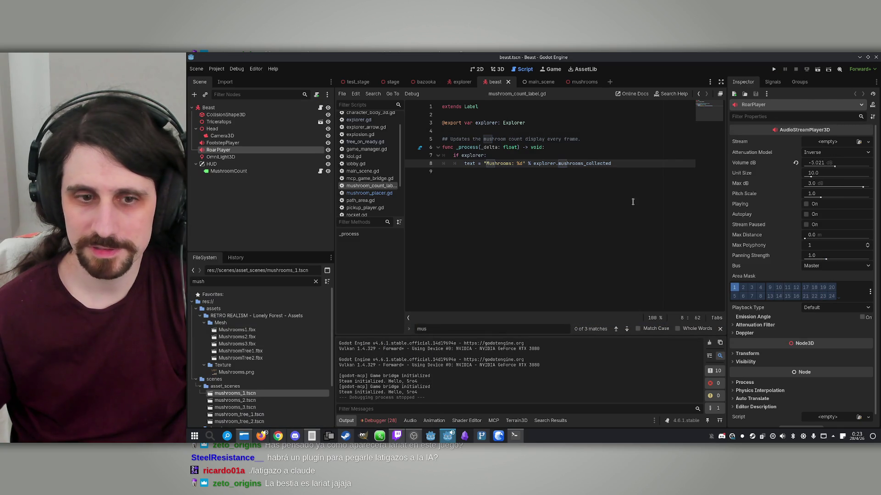
# - Open the Debugger's Errors list and jump to the blocked-signal error's script line
pyautogui.click(378, 420)
pyautogui.scroll(-2, 403, 379)
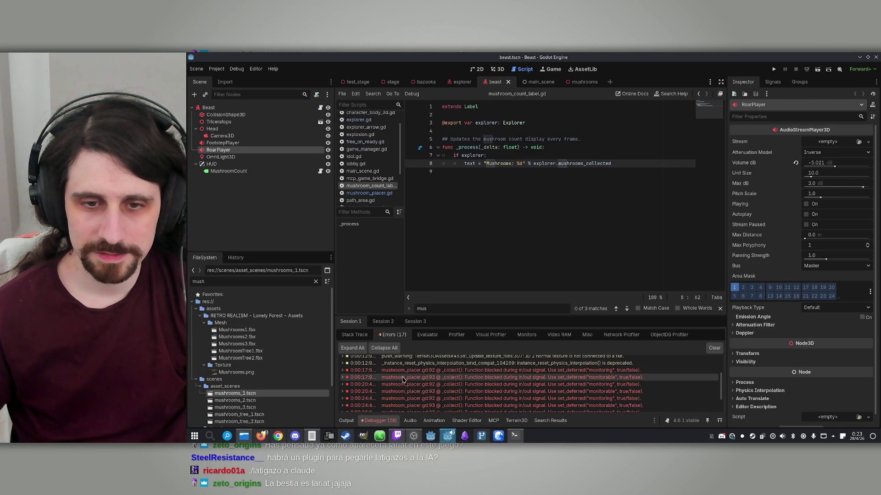
pyautogui.click(577, 372)
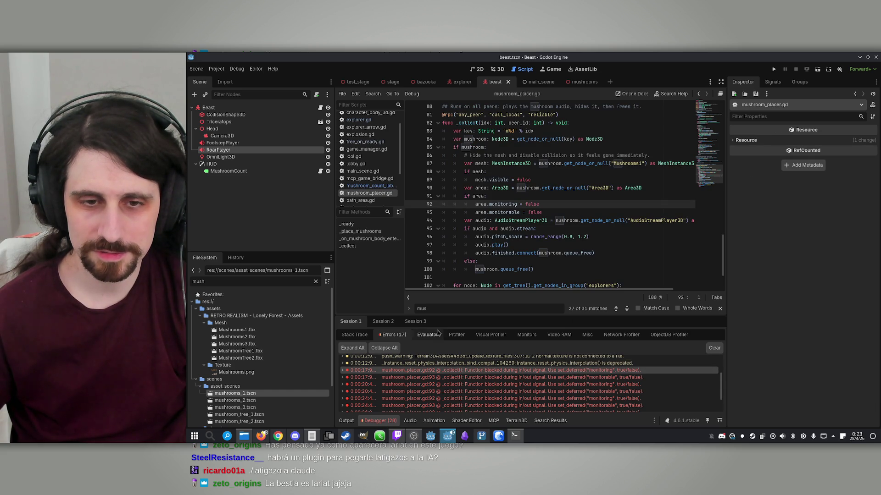
# - Compare Session 2 and Session 1 errors and select the mushroom_placer.gd:92 error
pyautogui.click(383, 322)
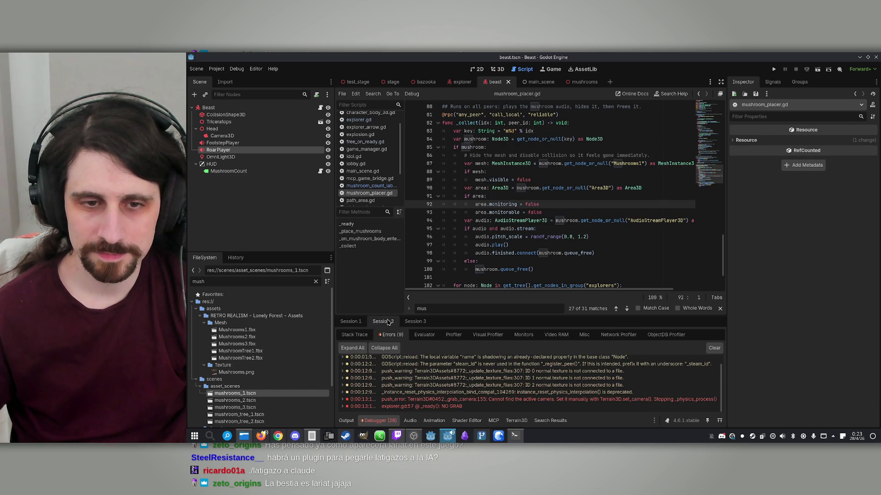
pyautogui.click(417, 324)
pyautogui.click(383, 321)
pyautogui.click(357, 322)
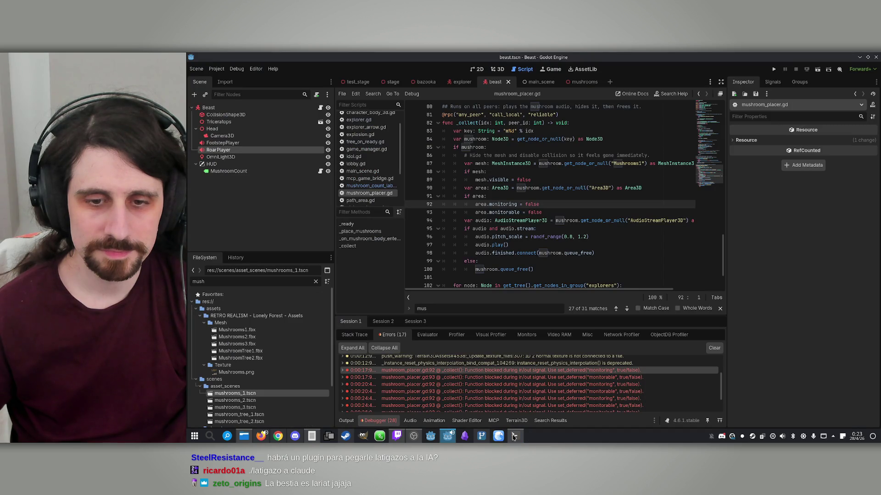
# - Paste the error trace into Claude Code in Konsole for the set_deferred fix, then return to Godot
pyautogui.click(514, 435)
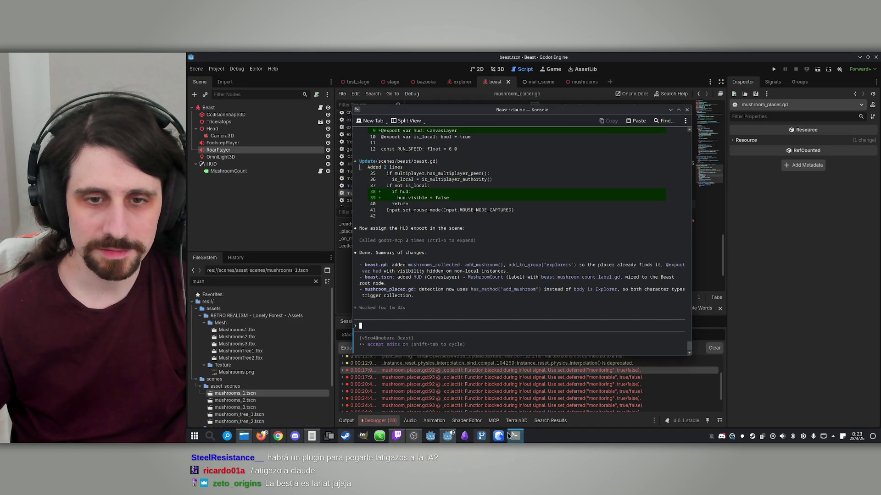
pyautogui.rightClick(431, 322)
pyautogui.click(446, 336)
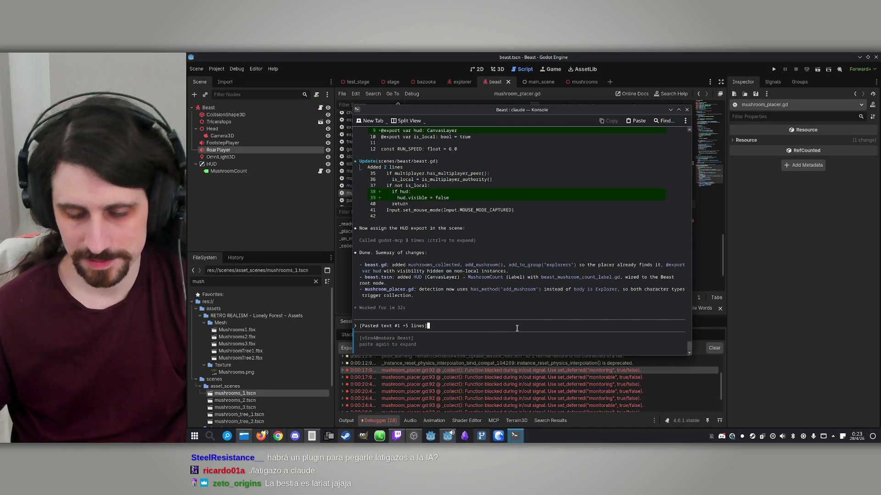
pyautogui.press('Return')
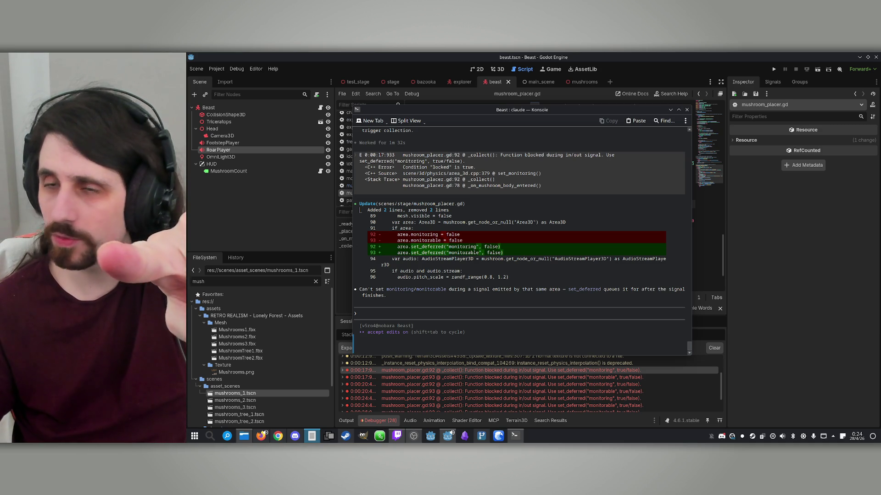
pyautogui.click(744, 55)
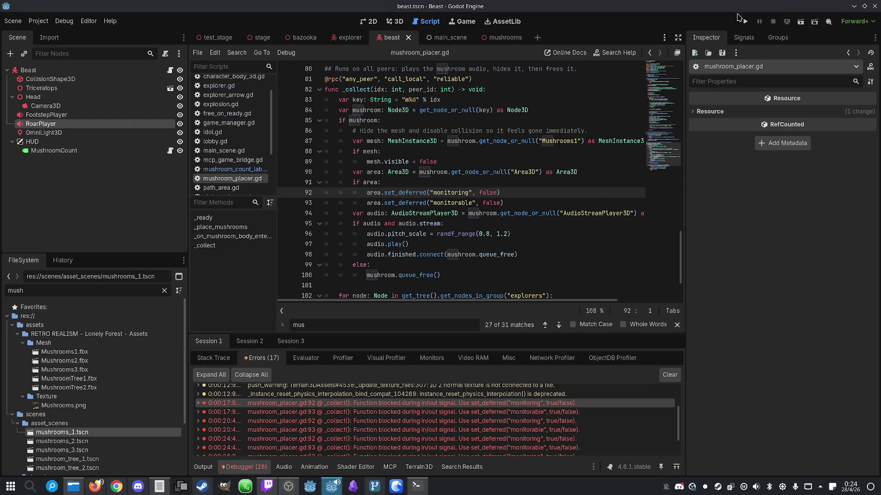
# - Run the project again and place the two game windows side by side
pyautogui.click(745, 22)
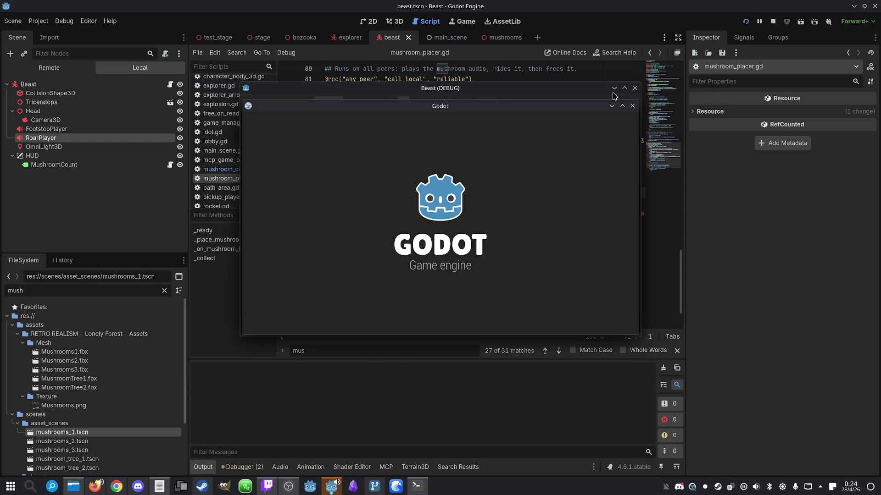
pyautogui.moveTo(595, 88); pyautogui.dragTo(363, 93)
pyautogui.moveTo(496, 112); pyautogui.dragTo(679, 120)
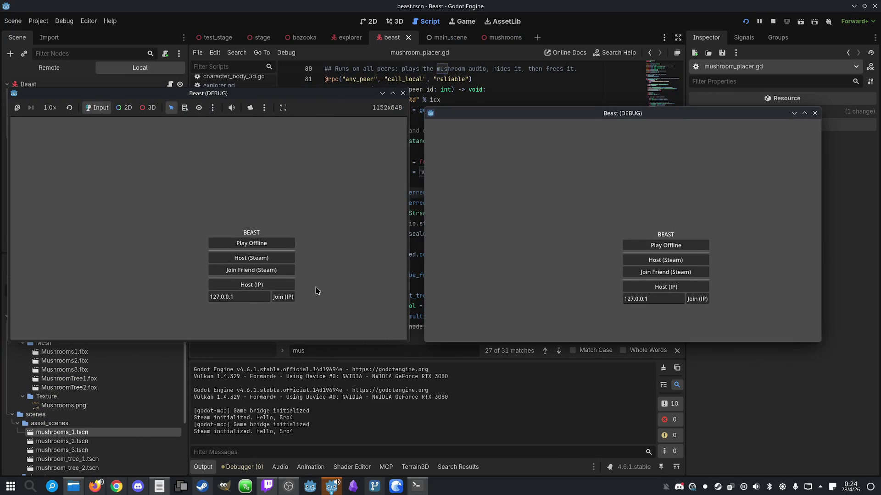
# - Host and join over IP, start the match with player 1 as Beast, then stop it
pyautogui.click(252, 285)
pyautogui.click(697, 298)
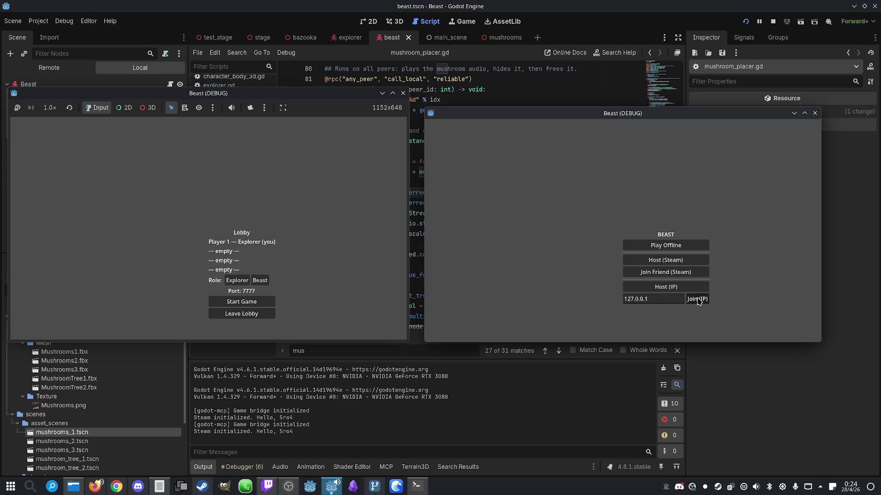
pyautogui.click(260, 281)
pyautogui.click(248, 302)
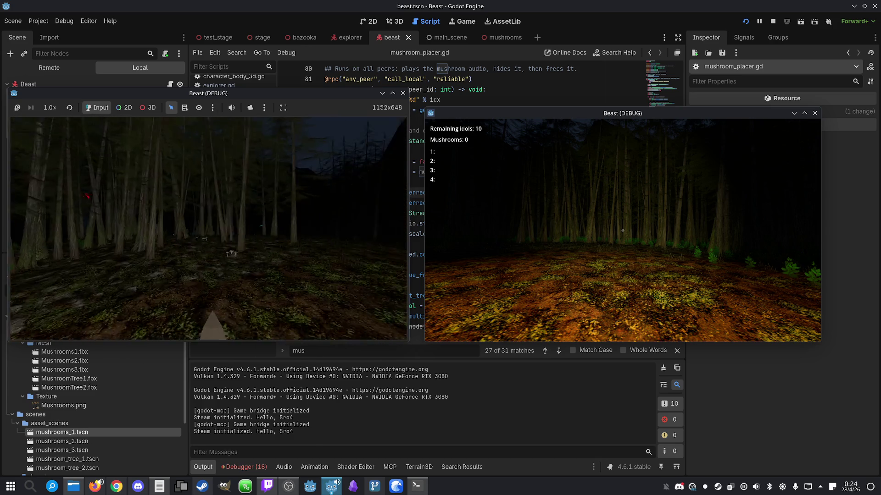
pyautogui.press('super')
pyautogui.click(771, 21)
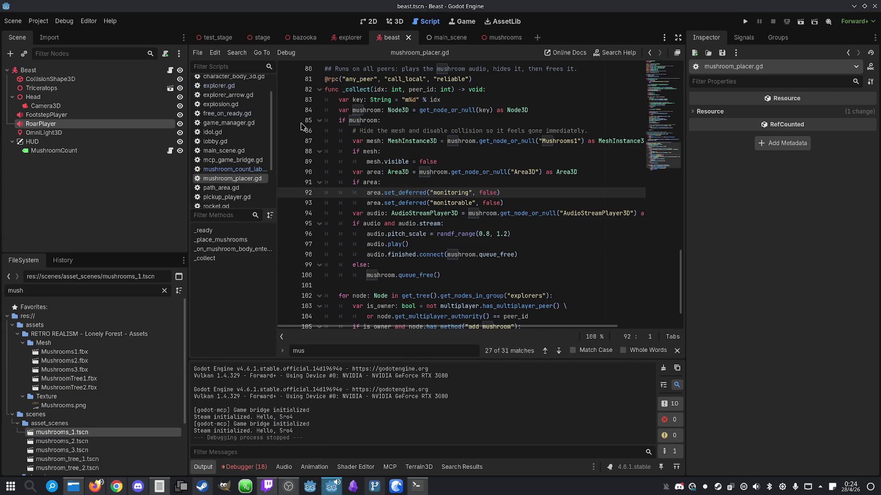
# - Open the beast's 3D scene, select CollisionShape3D, and orbit to see its capsule by the legs
pyautogui.click(62, 151)
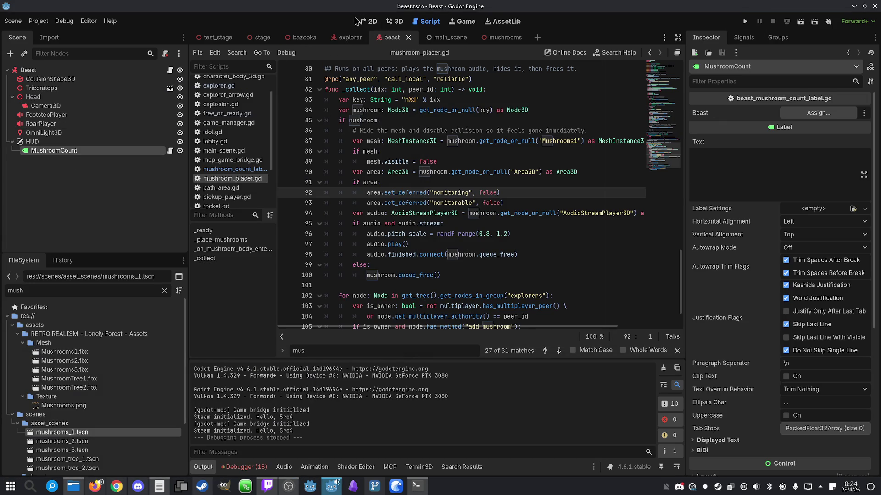
pyautogui.click(395, 22)
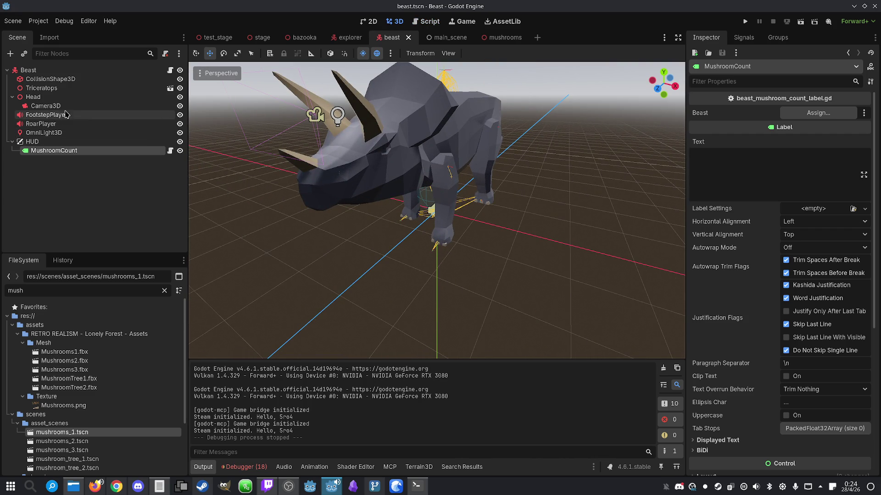
pyautogui.click(69, 79)
pyautogui.moveTo(453, 178)
pyautogui.mouseDown()
pyautogui.moveTo(403, 197)
pyautogui.moveTo(436, 184)
pyautogui.moveTo(417, 192)
pyautogui.moveTo(431, 183)
pyautogui.moveTo(429, 193)
pyautogui.mouseUp()
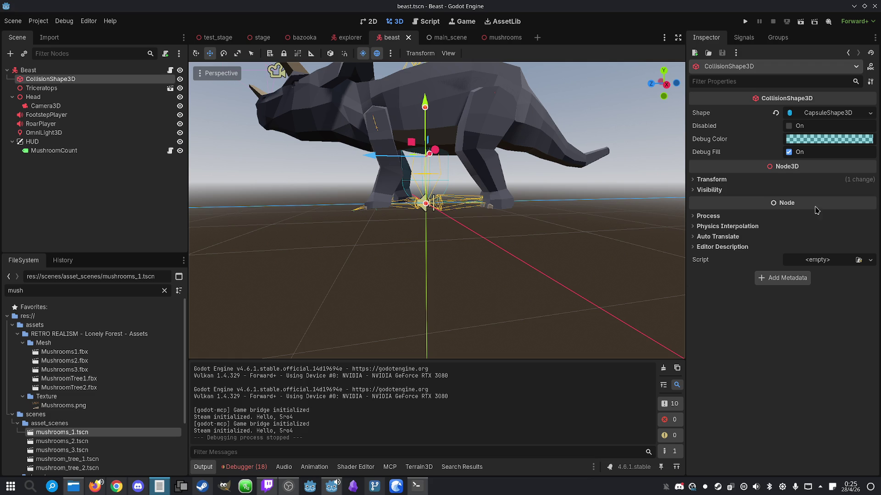
# - Delete the beast's old CollisionShape3D node
pyautogui.click(29, 69)
pyautogui.click(10, 54)
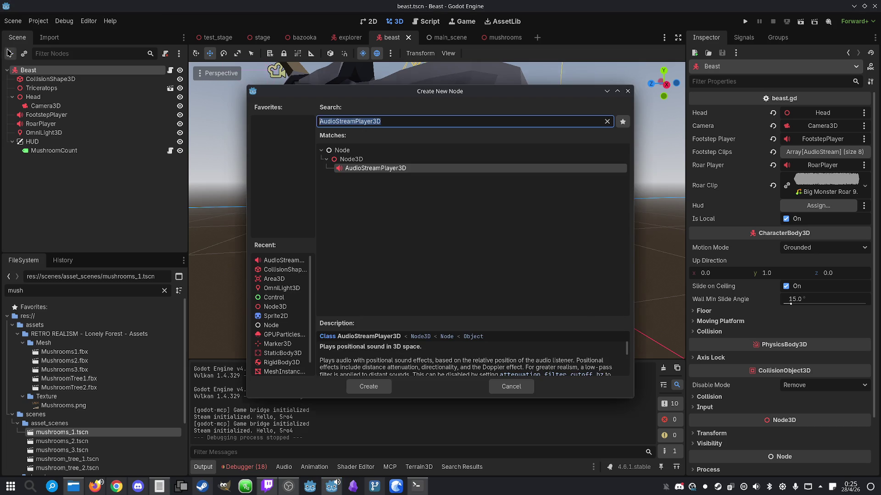
pyautogui.click(628, 91)
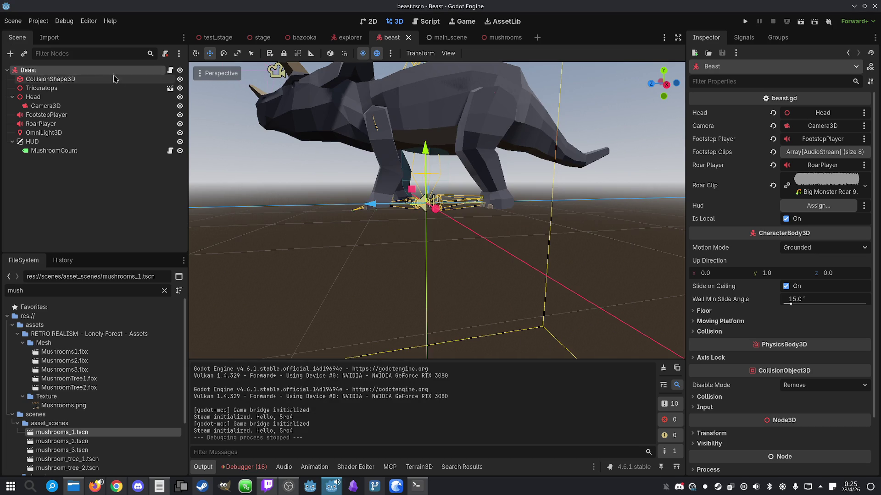
pyautogui.click(74, 79)
pyautogui.press('Delete')
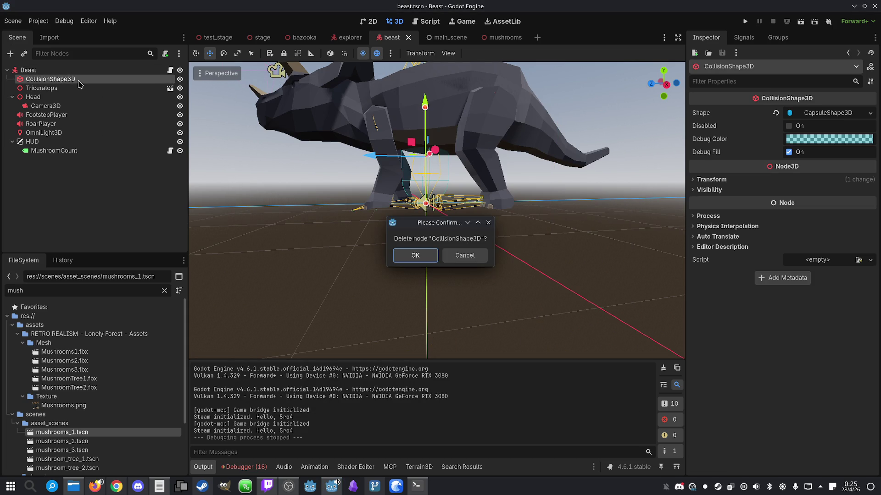
pyautogui.press('Return')
# - Add a new CollisionShape3D node and place it directly under Beast
pyautogui.click(10, 54)
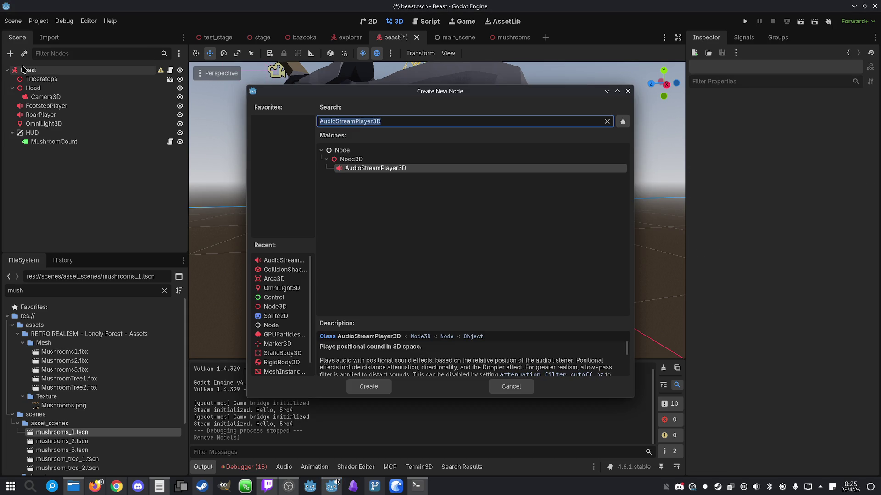
pyautogui.write('coll')
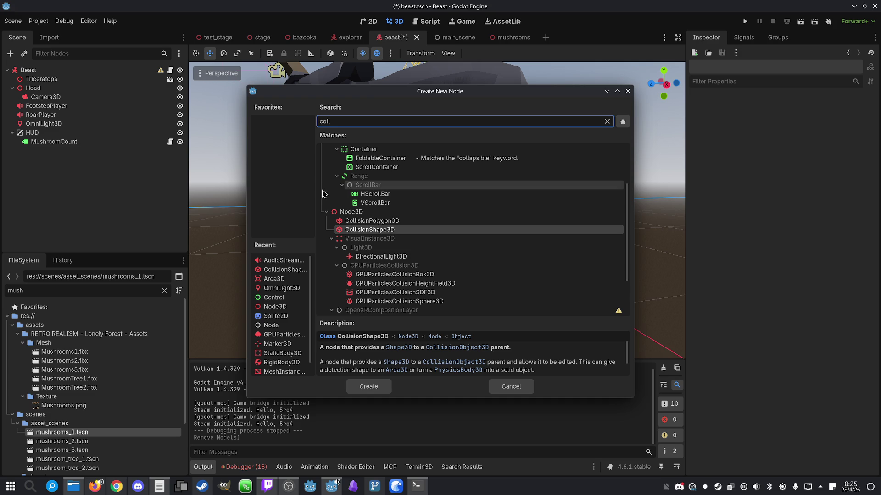
pyautogui.click(388, 231)
pyautogui.doubleClick(387, 231)
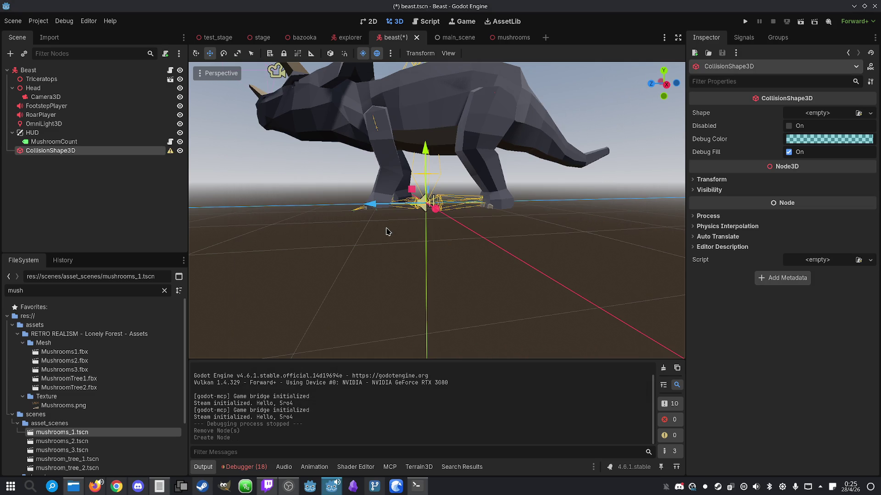
pyautogui.moveTo(60, 150); pyautogui.dragTo(64, 76)
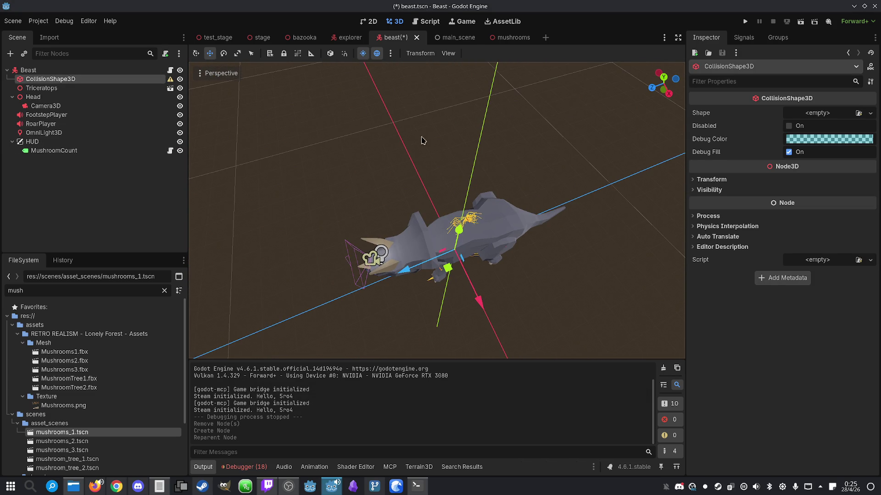
# - Give the new node a CapsuleShape3D and rotate it to lie horizontally
pyautogui.click(869, 114)
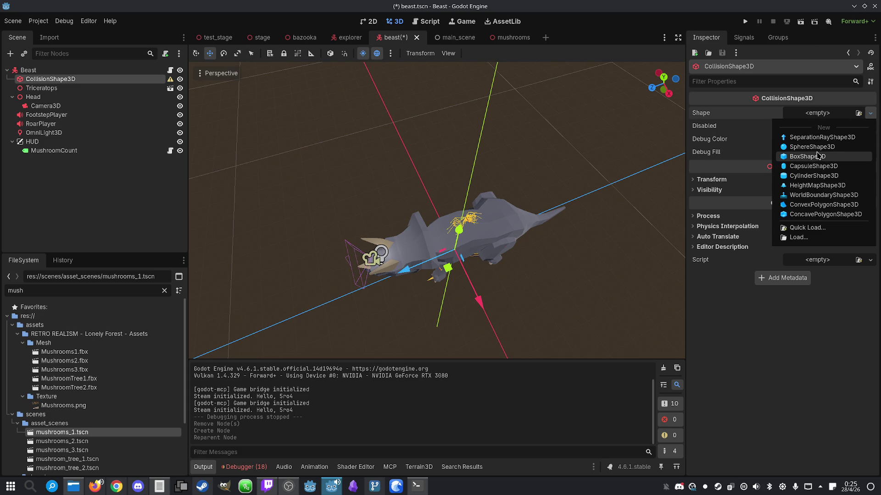
pyautogui.click(812, 166)
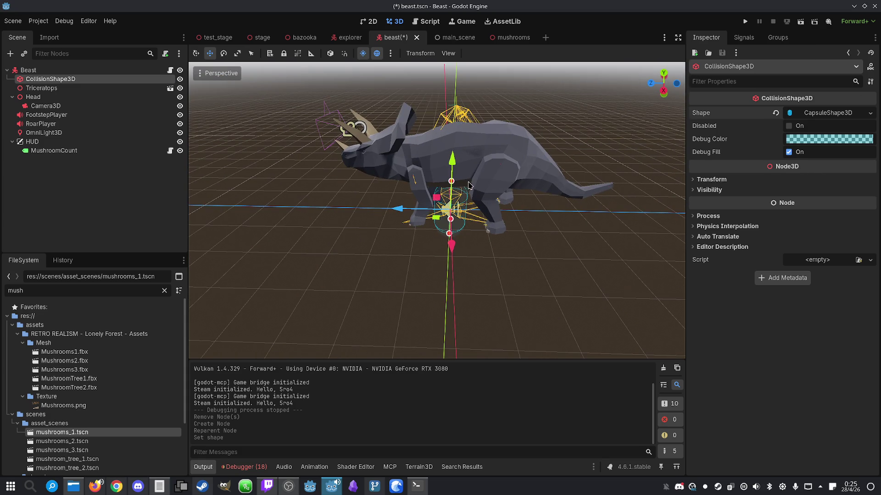
pyautogui.click(223, 53)
pyautogui.moveTo(480, 192)
pyautogui.mouseDown()
pyautogui.moveTo(486, 188)
pyautogui.moveTo(487, 216)
pyautogui.moveTo(473, 239)
pyautogui.mouseUp()
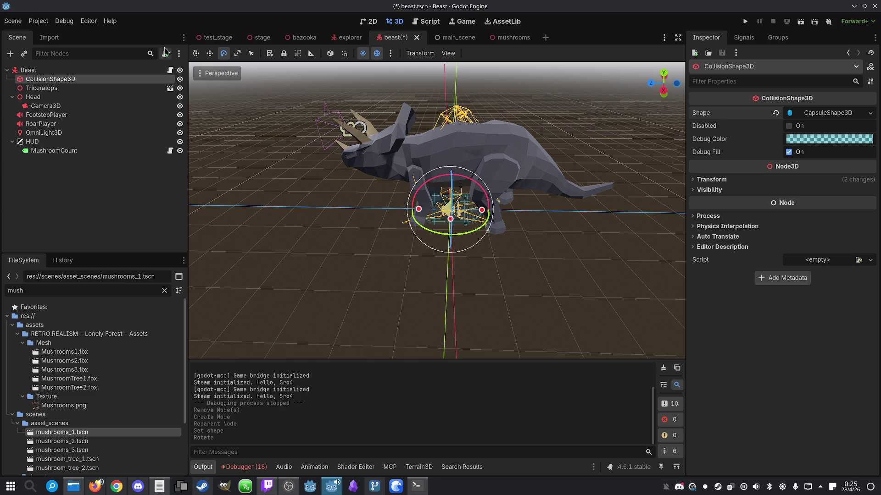
pyautogui.click(209, 54)
# - In Left view, adjust the capsule's length and raise it along the triceratops body
pyautogui.moveTo(404, 175)
pyautogui.mouseDown()
pyautogui.moveTo(462, 172)
pyautogui.moveTo(457, 190)
pyautogui.moveTo(499, 186)
pyautogui.mouseUp()
pyautogui.moveTo(458, 206)
pyautogui.mouseDown()
pyautogui.moveTo(431, 207)
pyautogui.moveTo(487, 211)
pyautogui.moveTo(458, 211)
pyautogui.moveTo(431, 189)
pyautogui.moveTo(348, 192)
pyautogui.mouseUp()
pyautogui.click(220, 73)
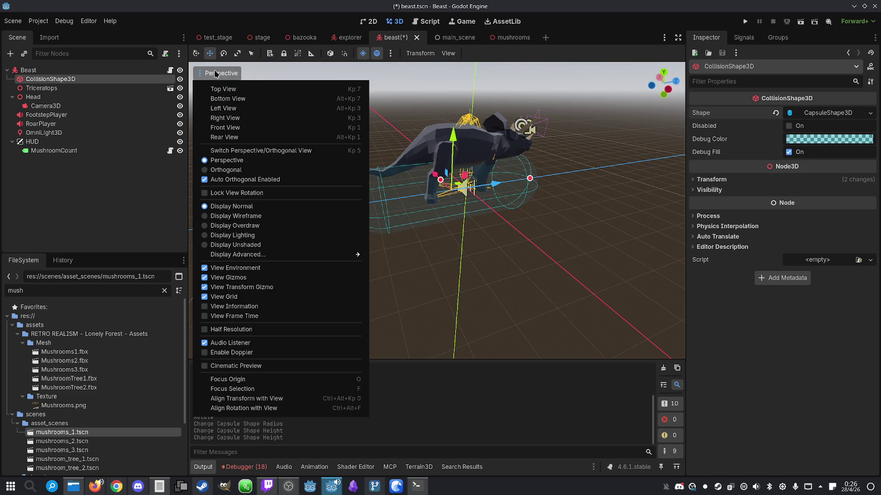
pyautogui.click(241, 109)
pyautogui.moveTo(341, 253); pyautogui.dragTo(370, 253)
pyautogui.moveTo(521, 202); pyautogui.dragTo(521, 148)
pyautogui.moveTo(674, 201); pyautogui.dragTo(657, 201)
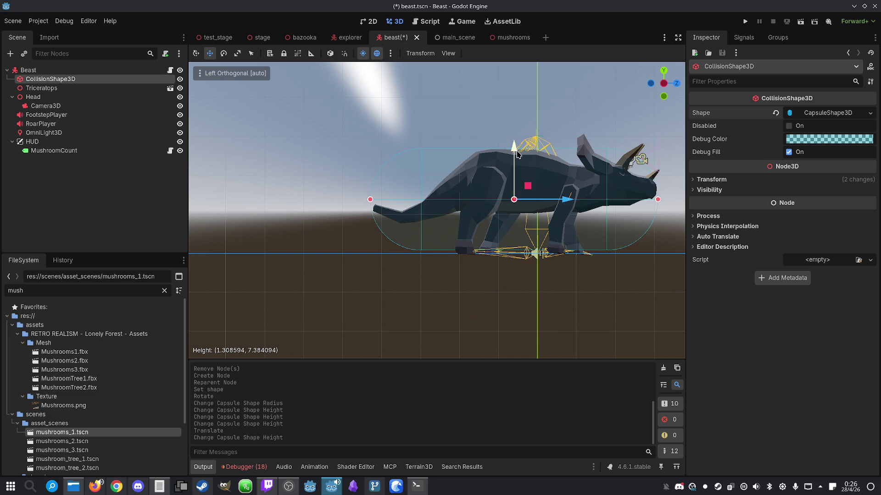
pyautogui.moveTo(513, 149); pyautogui.dragTo(515, 143)
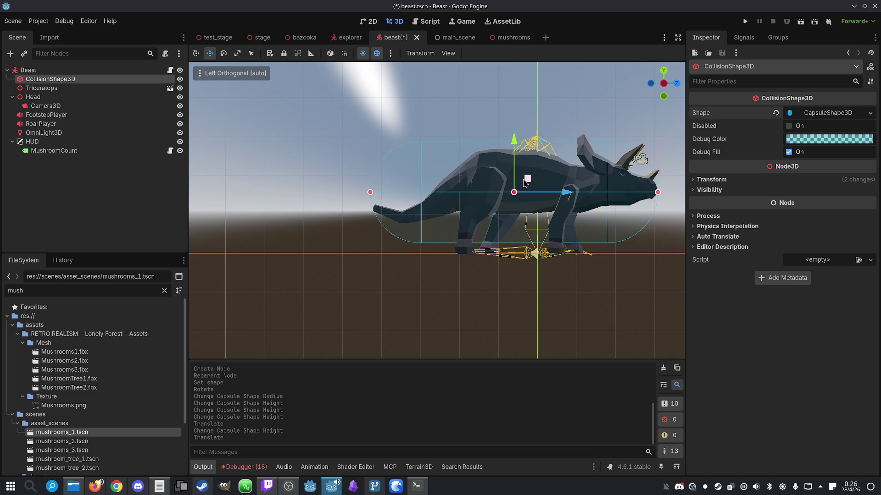
pyautogui.click(379, 193)
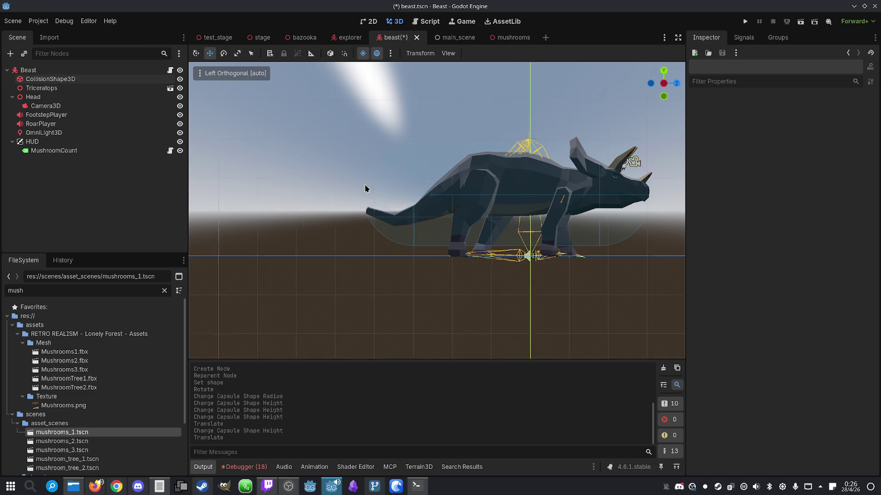
# - Back in perspective, frame the capsule and widen its radius to about 1.37
pyautogui.click(199, 73)
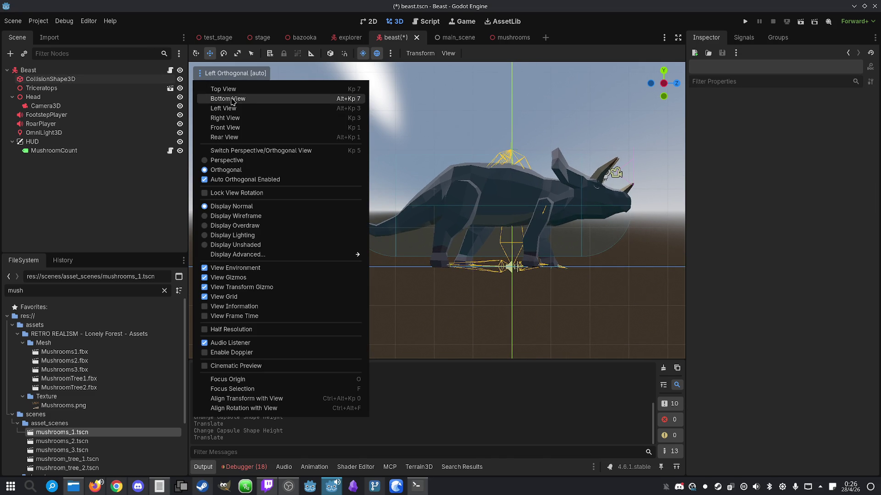
pyautogui.click(226, 160)
pyautogui.click(526, 222)
pyautogui.moveTo(495, 221); pyautogui.dragTo(321, 197)
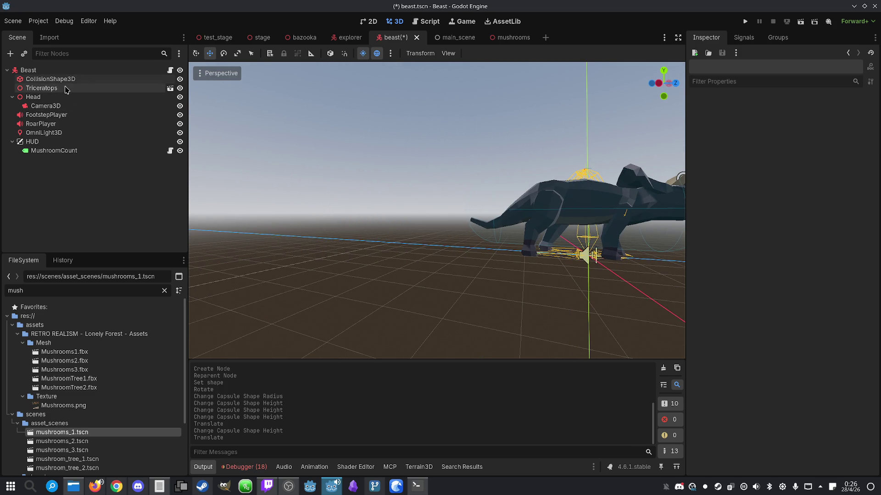
pyautogui.click(50, 79)
pyautogui.press('f')
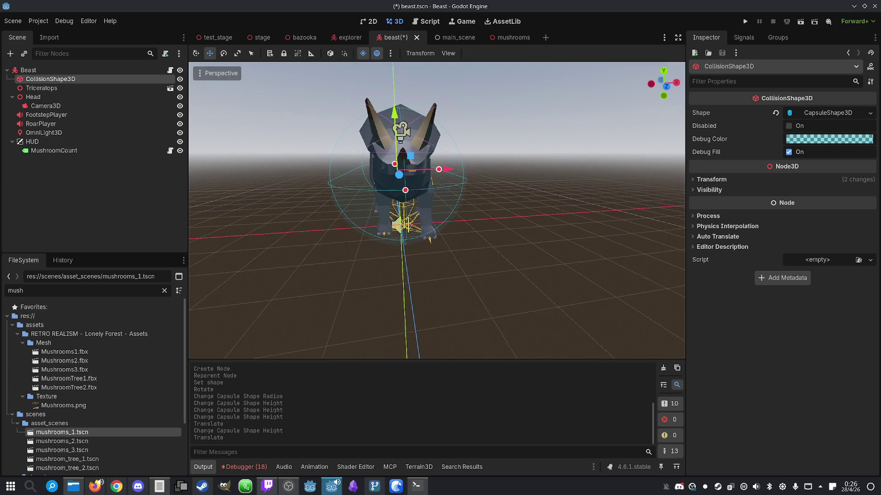
pyautogui.moveTo(379, 179); pyautogui.dragTo(391, 177)
pyautogui.hotkey('ctrl', 'z')
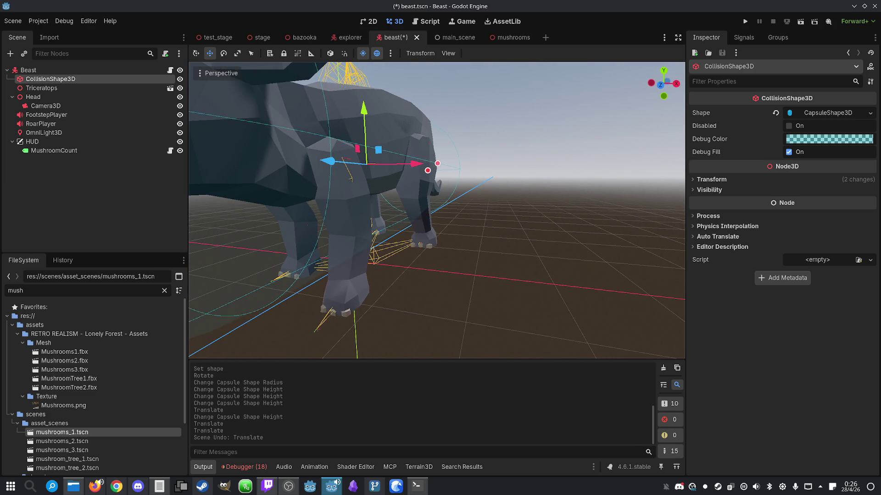
pyautogui.moveTo(437, 165); pyautogui.dragTo(442, 166)
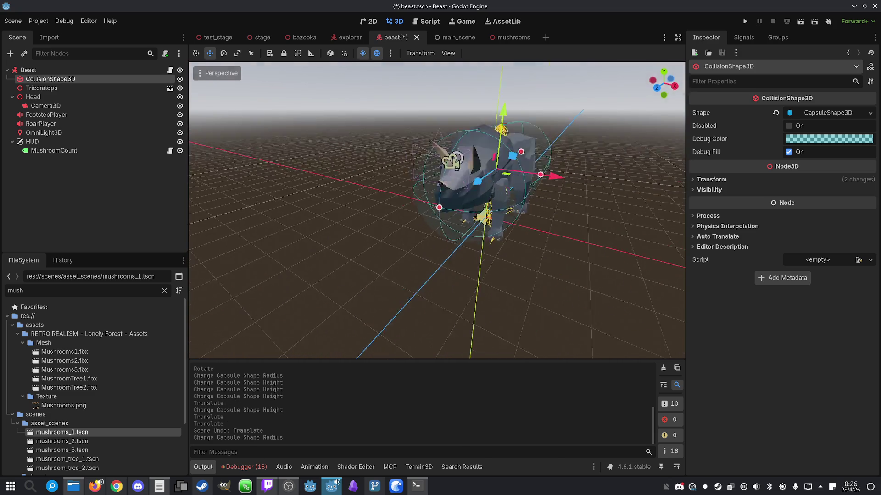
pyautogui.click(234, 74)
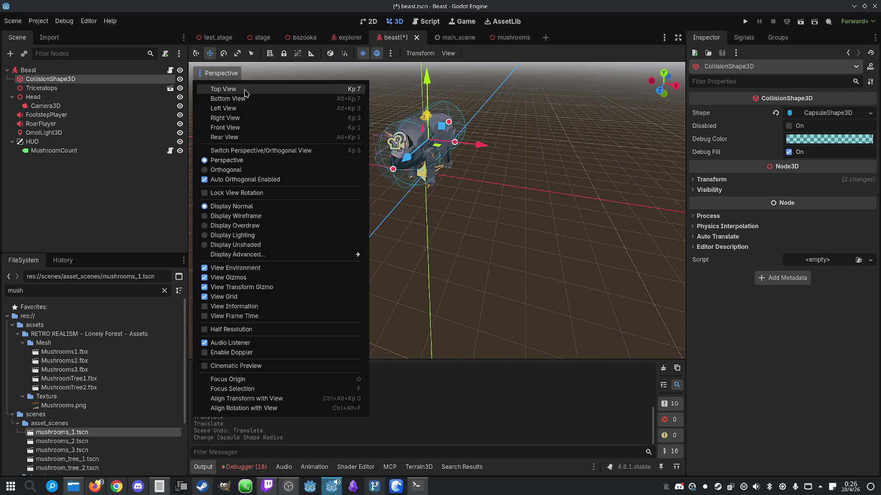
# - In Front view, try a larger capsule radius, undo it, and lower the capsule
pyautogui.click(225, 127)
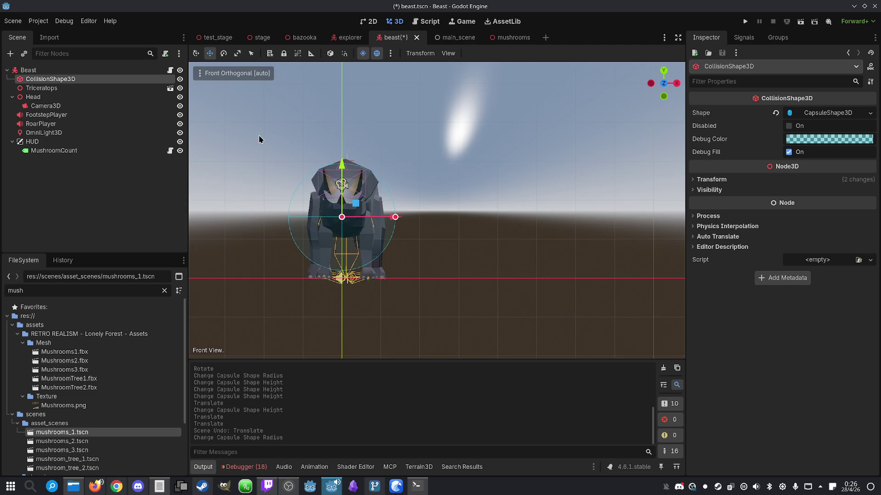
pyautogui.moveTo(395, 220); pyautogui.dragTo(401, 221)
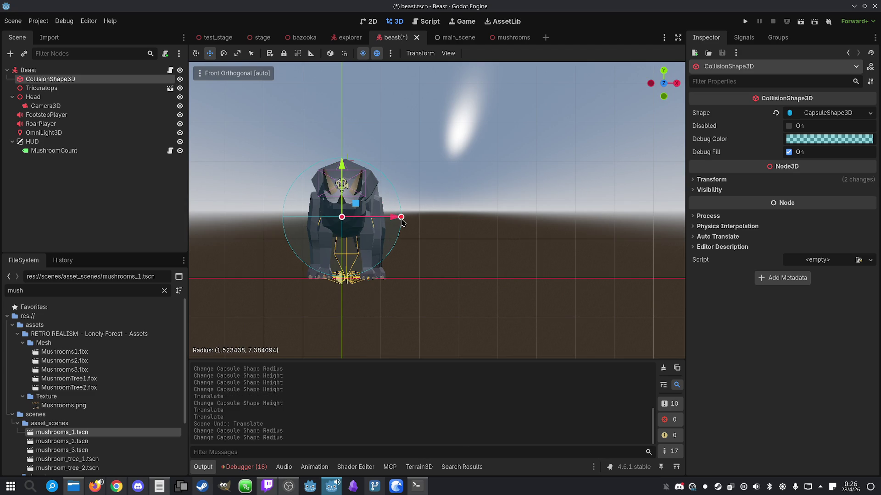
pyautogui.hotkey('ctrl', 'z')
pyautogui.moveTo(346, 166)
pyautogui.mouseDown()
pyautogui.moveTo(372, 216)
pyautogui.moveTo(393, 221)
pyautogui.moveTo(384, 224)
pyautogui.mouseUp()
pyautogui.moveTo(342, 172)
pyautogui.mouseDown()
pyautogui.moveTo(342, 182)
pyautogui.moveTo(384, 187)
pyautogui.moveTo(312, 198)
pyautogui.moveTo(404, 161)
pyautogui.mouseUp()
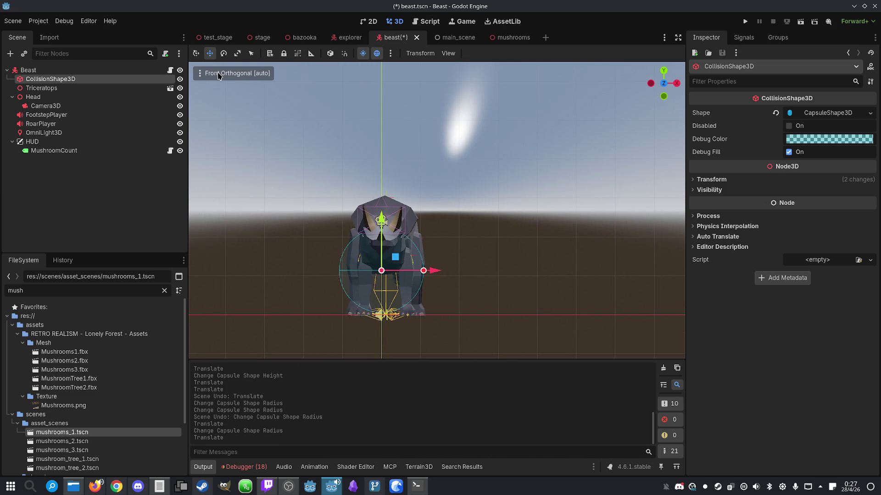
# - Return to perspective, orbit to the side, and switch the collision shape to BoxShape3D
pyautogui.click(218, 73)
pyautogui.press('Escape')
pyautogui.moveTo(460, 229); pyautogui.dragTo(404, 284)
pyautogui.click(200, 74)
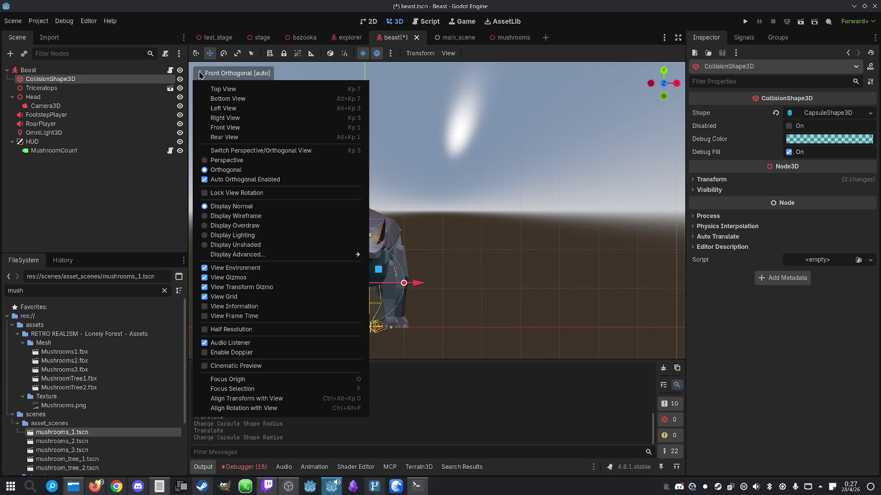
pyautogui.click(232, 160)
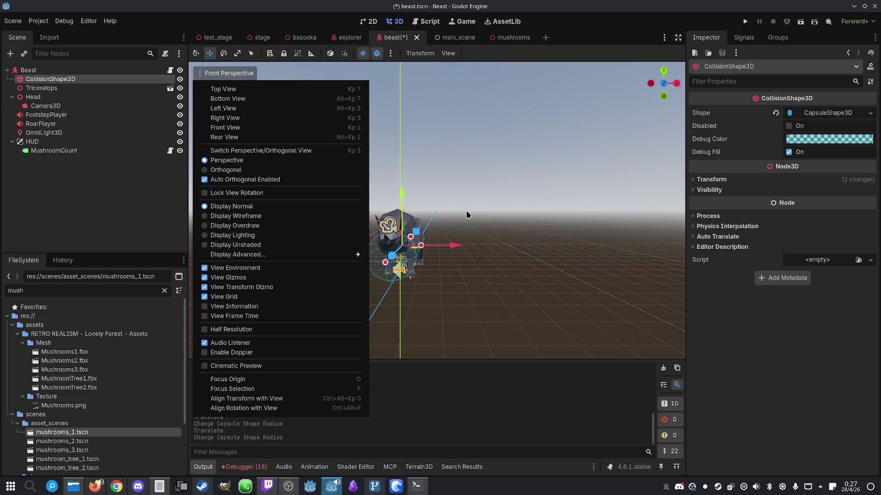
pyautogui.click(493, 212)
pyautogui.moveTo(493, 212)
pyautogui.mouseDown()
pyautogui.moveTo(248, 212)
pyautogui.moveTo(512, 173)
pyautogui.mouseUp()
pyautogui.moveTo(340, 103); pyautogui.dragTo(399, 110)
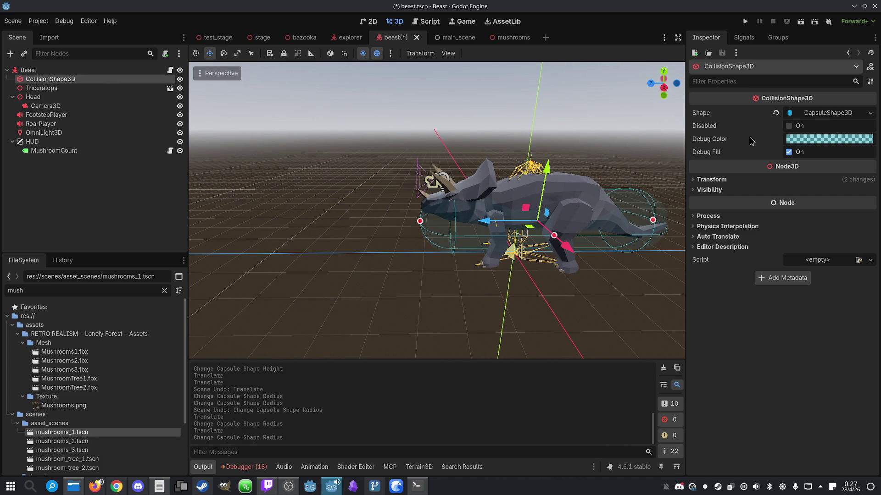
pyautogui.click(870, 113)
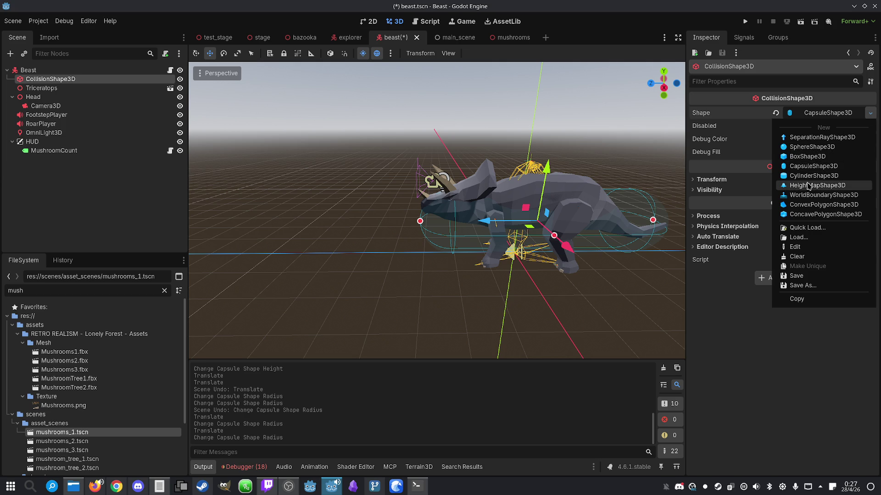
pyautogui.click(808, 157)
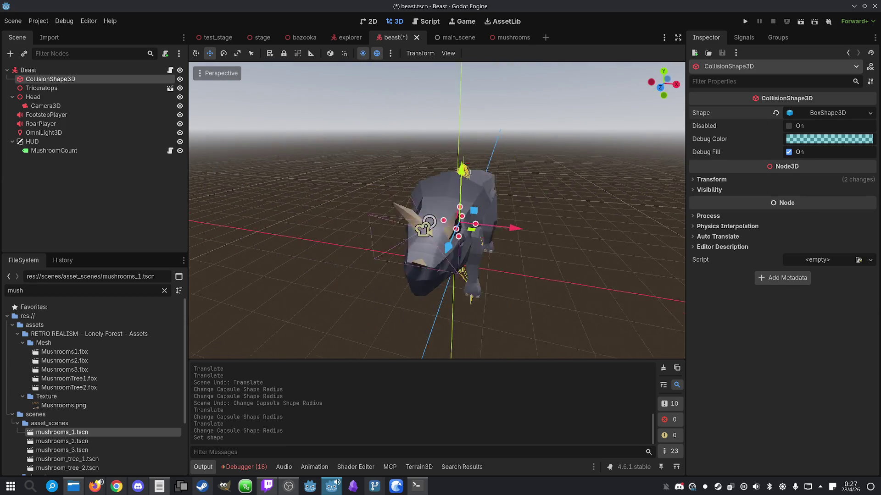
# - In Left view, stretch the box toward head and tail and extend its bottom and top
pyautogui.click(202, 73)
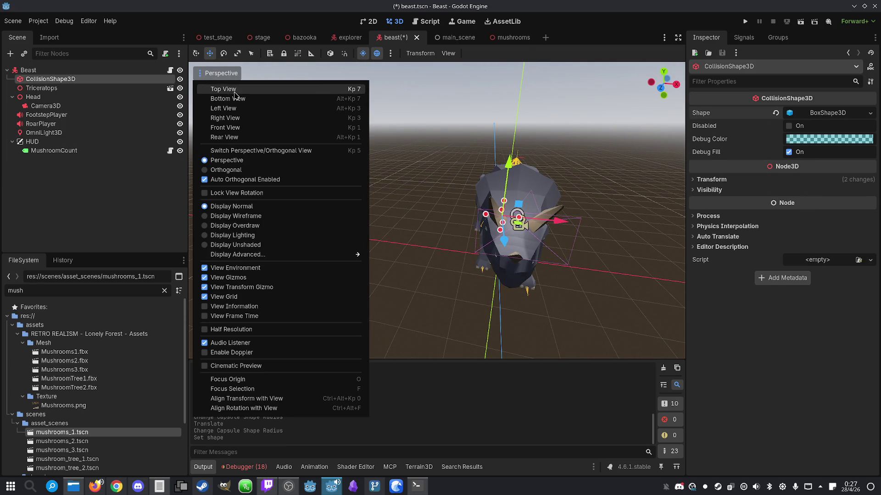
pyautogui.click(230, 108)
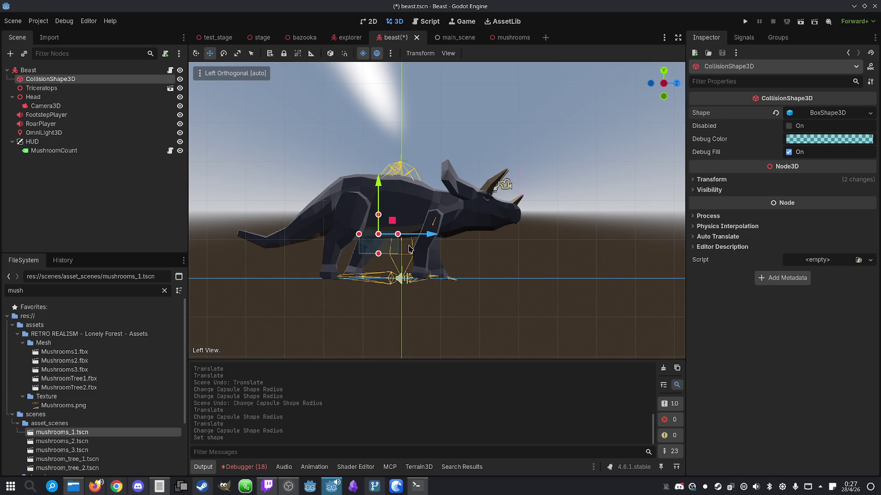
pyautogui.moveTo(398, 235)
pyautogui.mouseDown()
pyautogui.moveTo(551, 234)
pyautogui.moveTo(521, 234)
pyautogui.mouseUp()
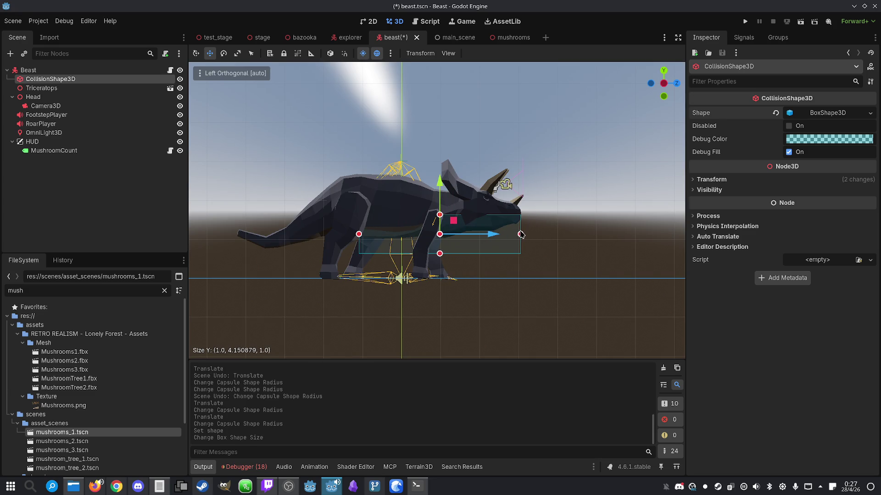
pyautogui.moveTo(356, 236)
pyautogui.mouseDown()
pyautogui.moveTo(288, 238)
pyautogui.moveTo(317, 239)
pyautogui.mouseUp()
pyautogui.moveTo(418, 255); pyautogui.dragTo(413, 280)
pyautogui.moveTo(419, 215); pyautogui.dragTo(420, 166)
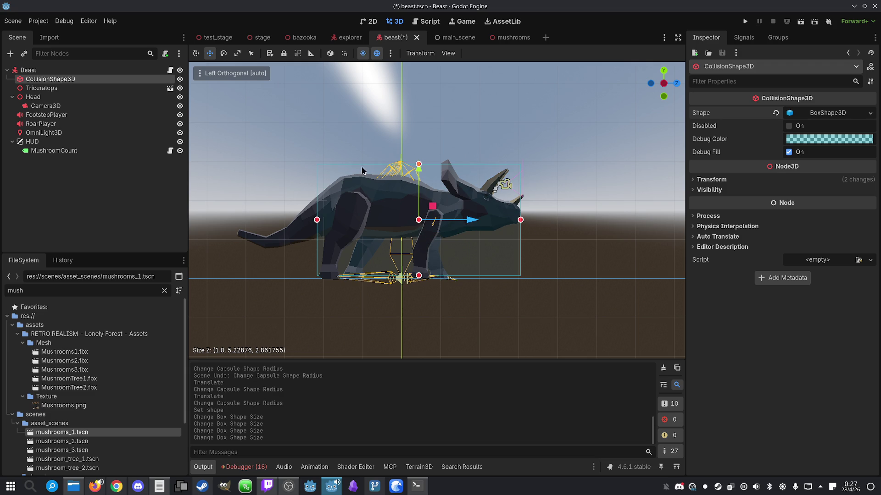
# - In Front view, widen the box to the triceratops' body width
pyautogui.click(200, 72)
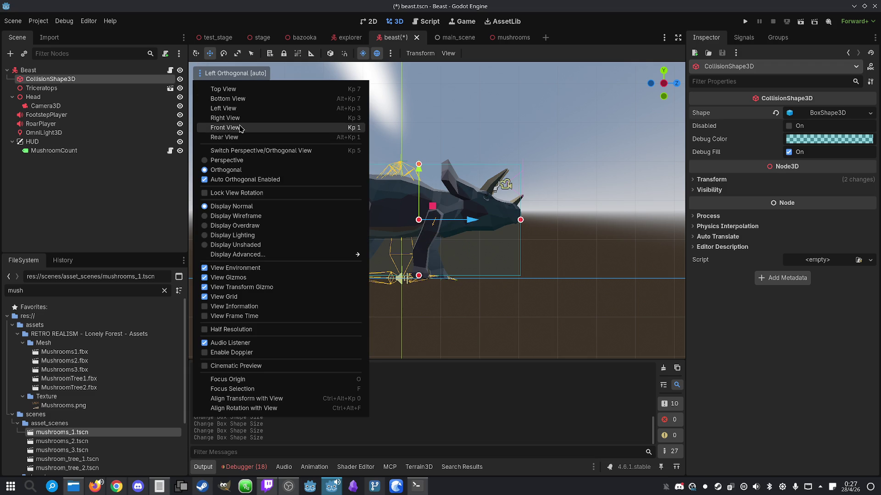
pyautogui.click(239, 128)
pyautogui.moveTo(485, 220); pyautogui.dragTo(472, 220)
pyautogui.moveTo(526, 222); pyautogui.dragTo(544, 224)
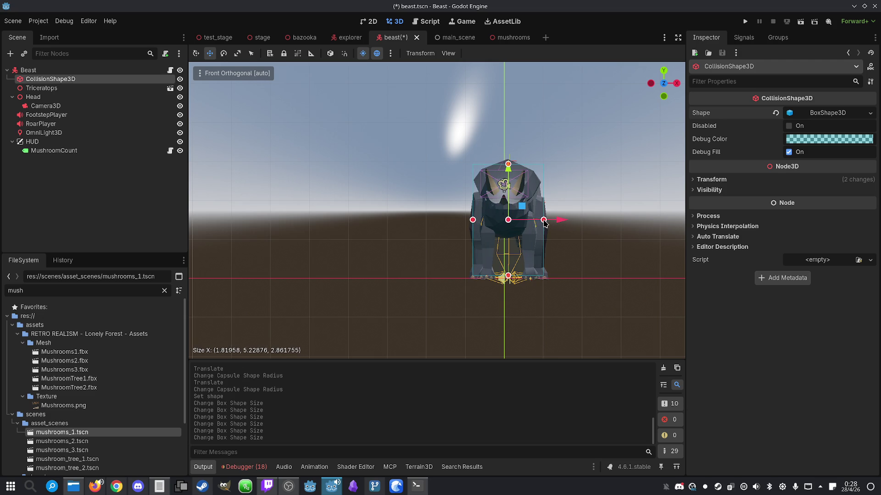
# - In perspective, adjust the box height at the head, ending about 1.82 × 4.95 × 2.86
pyautogui.click(234, 74)
pyautogui.click(226, 75)
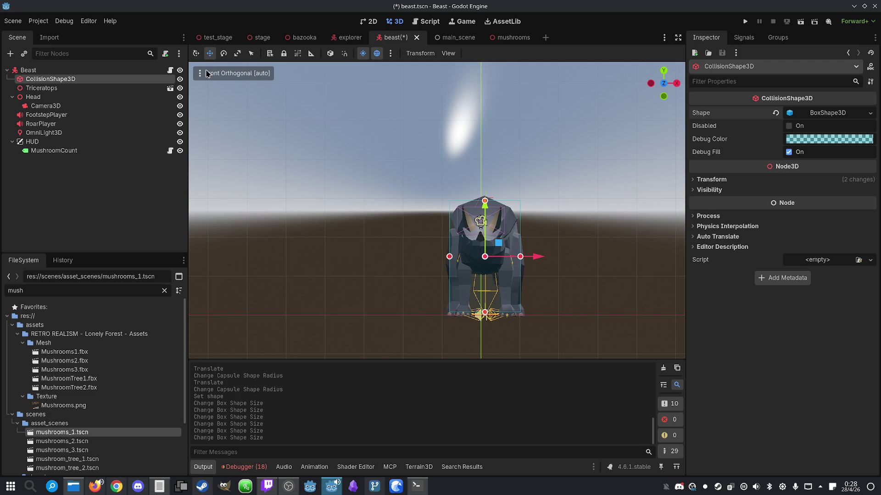
pyautogui.click(230, 73)
pyautogui.click(250, 160)
pyautogui.click(419, 206)
pyautogui.moveTo(418, 206); pyautogui.dragTo(307, 217)
pyautogui.scroll(6, 321, 209)
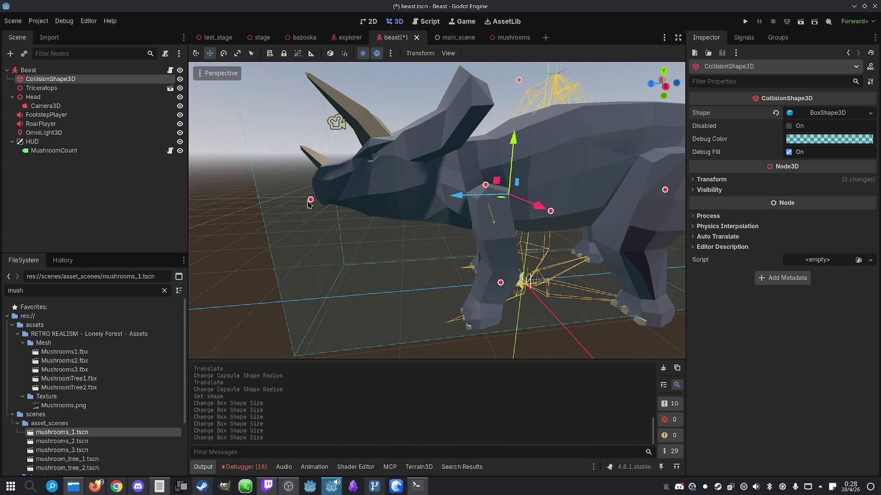
pyautogui.moveTo(311, 204)
pyautogui.mouseDown()
pyautogui.moveTo(480, 237)
pyautogui.moveTo(474, 216)
pyautogui.mouseUp()
pyautogui.scroll(-5, 339, 209)
pyautogui.scroll(-5, 463, 215)
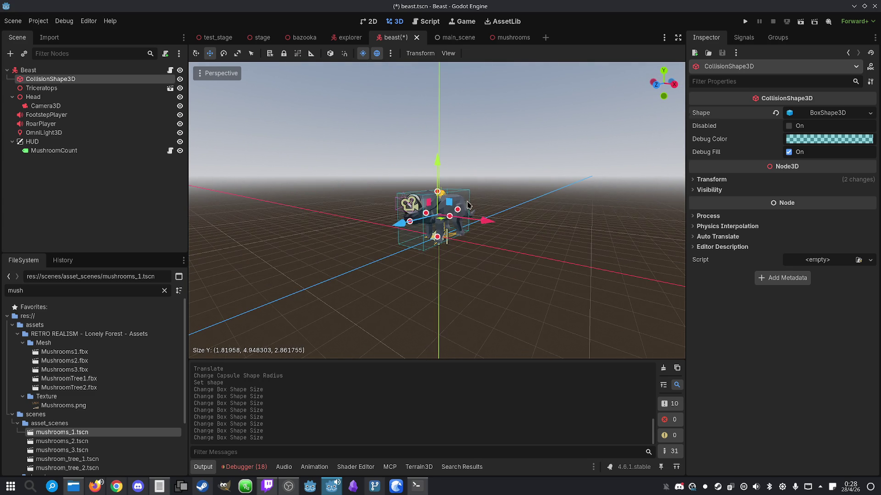
pyautogui.click(488, 159)
# - Save the beast scene and check the Debugger errors for Sessions 2 and 1
pyautogui.hotkey('ctrl', 's')
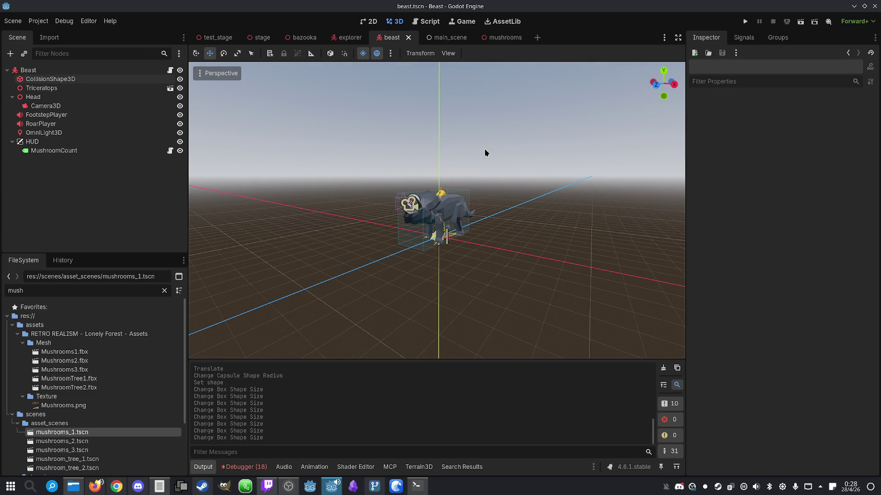
pyautogui.click(245, 467)
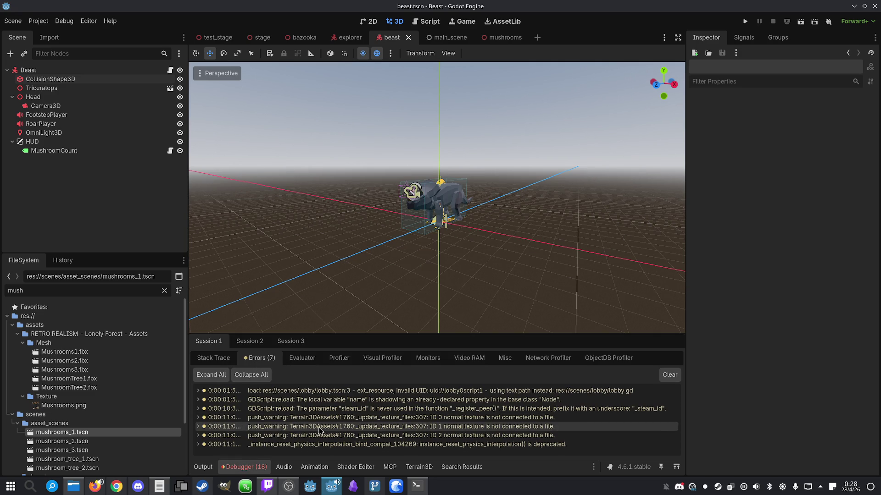
pyautogui.click(250, 341)
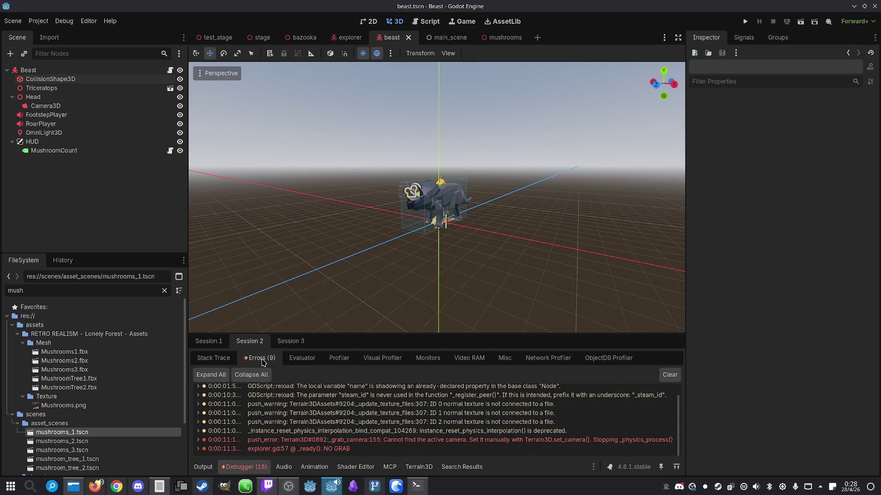
pyautogui.click(221, 343)
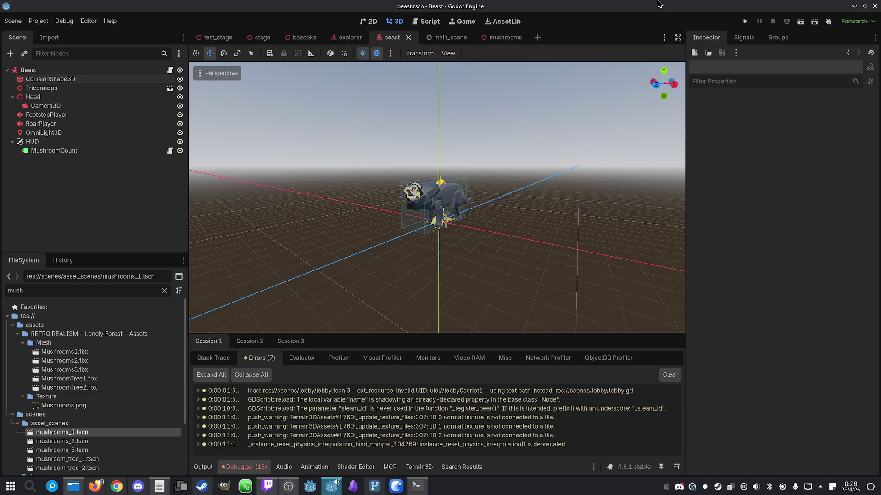
# - Select the HUD's MushroomCount label in 2D, then switch to the explorer scene
pyautogui.click(69, 151)
pyautogui.click(67, 143)
pyautogui.click(69, 150)
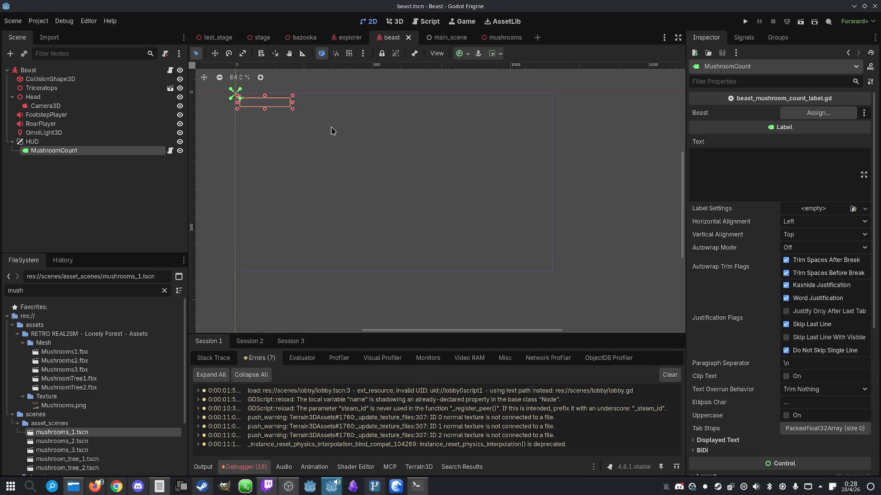
pyautogui.scroll(6, 232, 91)
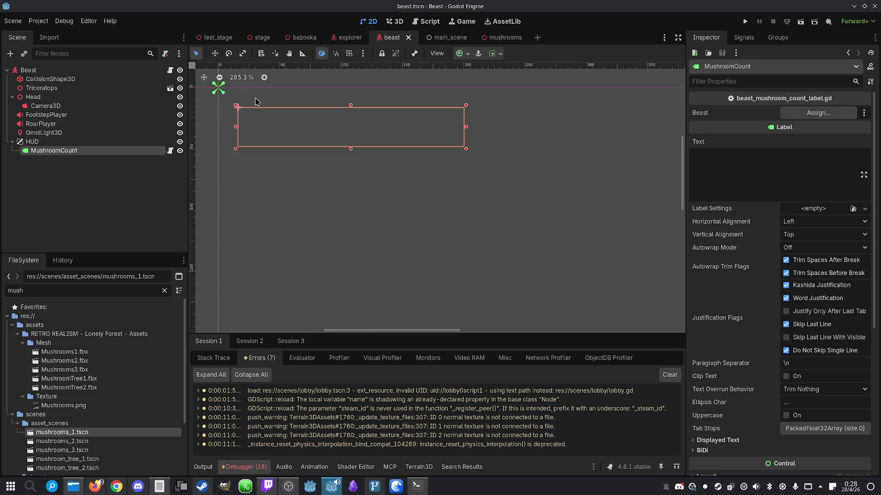
pyautogui.click(344, 41)
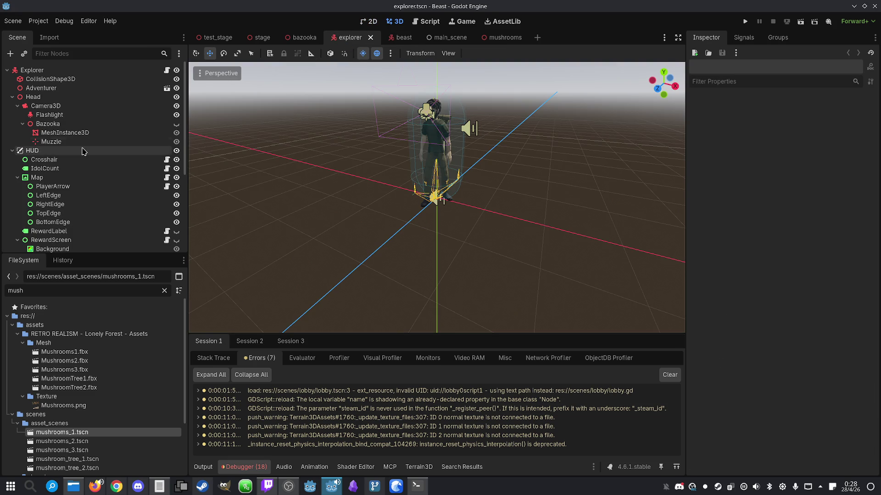
# - Inspect the Beast scene's HUD node and its MushroomCount label
pyautogui.click(9, 152)
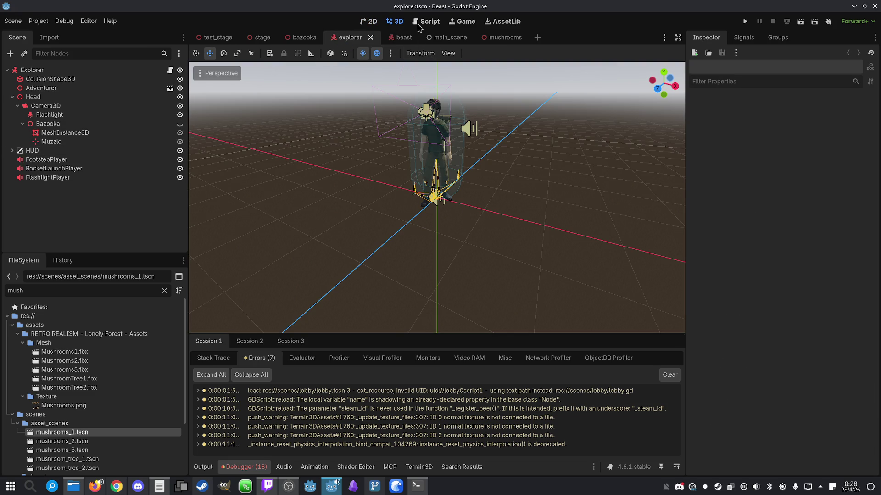
pyautogui.click(389, 40)
pyautogui.click(86, 142)
pyautogui.click(87, 149)
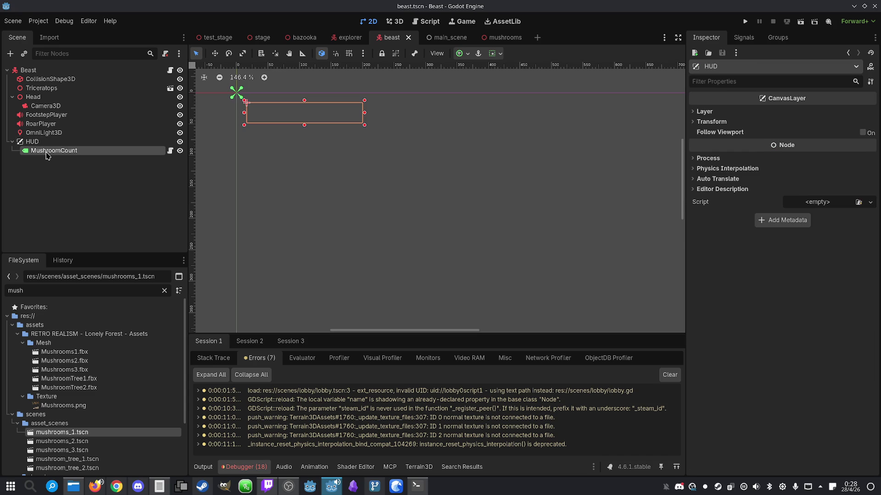
pyautogui.click(52, 142)
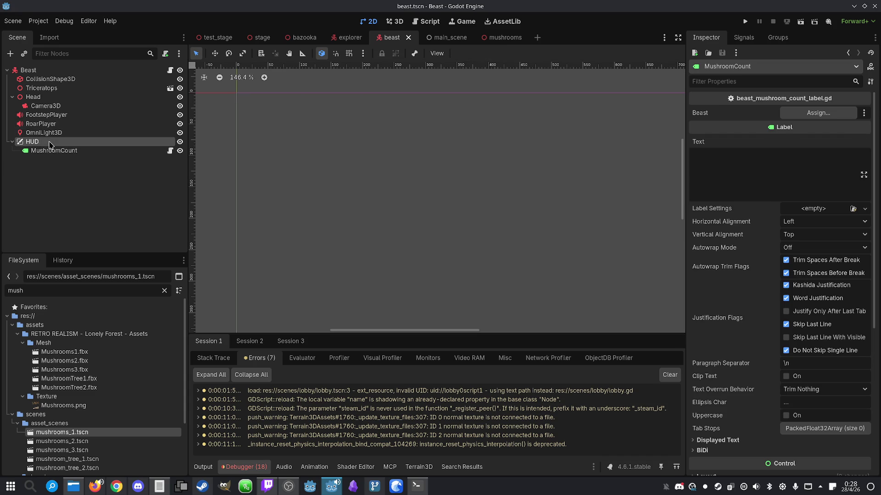
# - Compare the Explorer's HUD children with the Beast's, then open the Beast node's script beast.gd
pyautogui.click(350, 37)
pyautogui.click(23, 151)
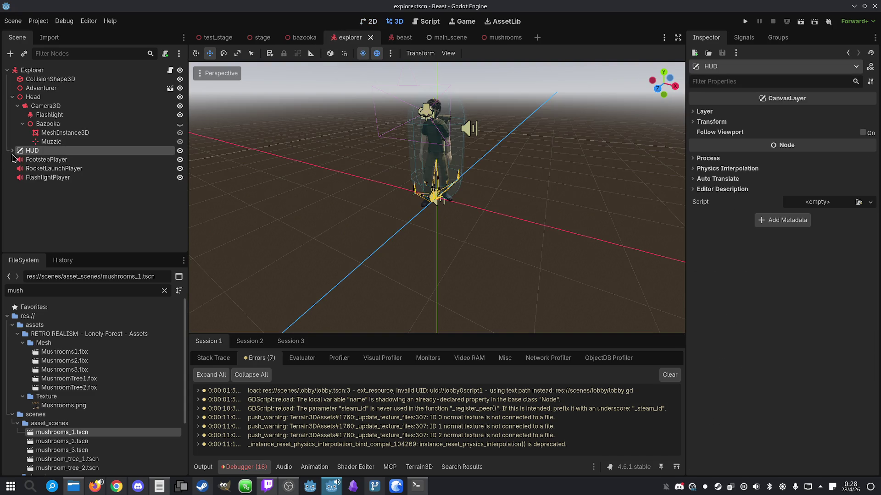
pyautogui.click(13, 151)
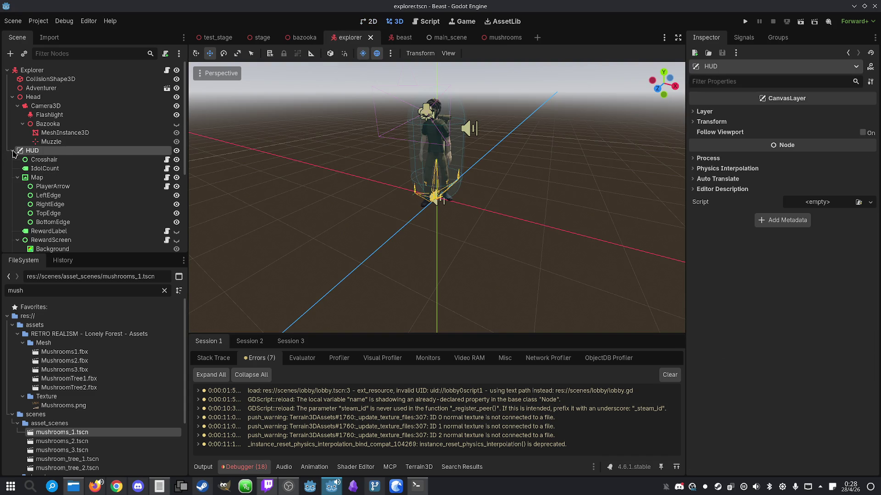
pyautogui.click(17, 177)
pyautogui.click(398, 39)
pyautogui.click(53, 151)
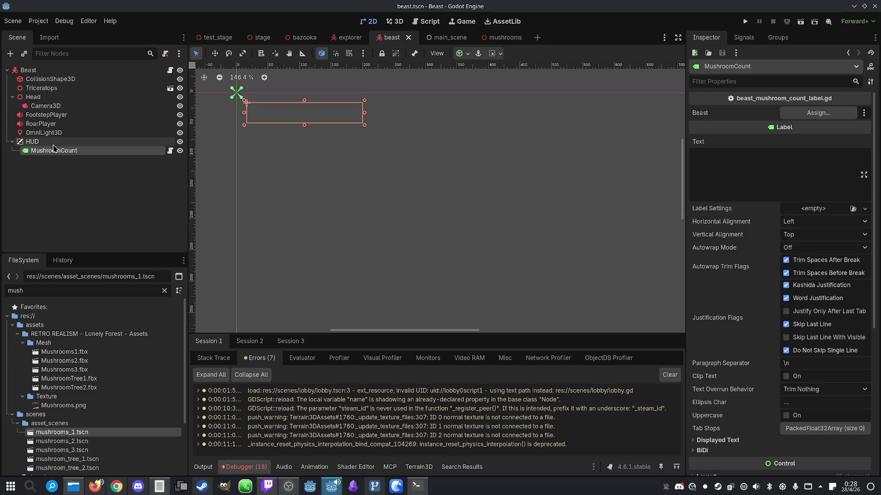
pyautogui.click(52, 143)
pyautogui.click(171, 70)
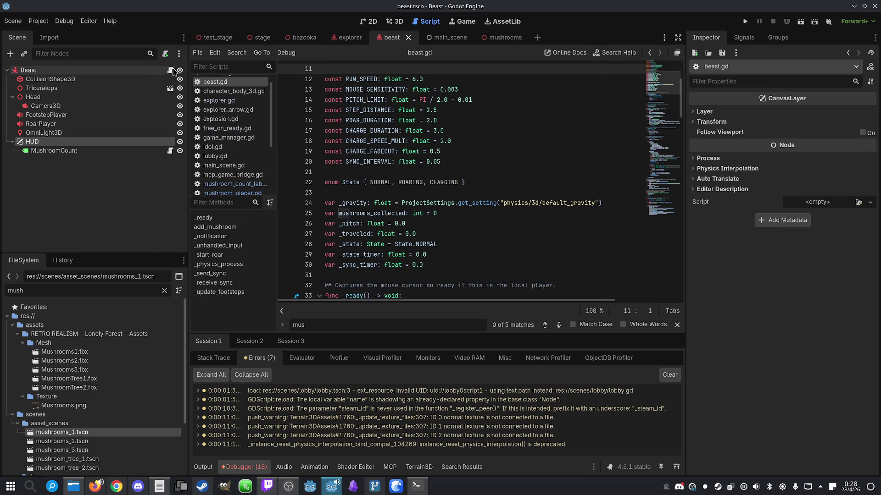
# - Assign the Beast node to the MushroomCount label's Beast property in the Inspector
pyautogui.click(117, 151)
pyautogui.click(170, 152)
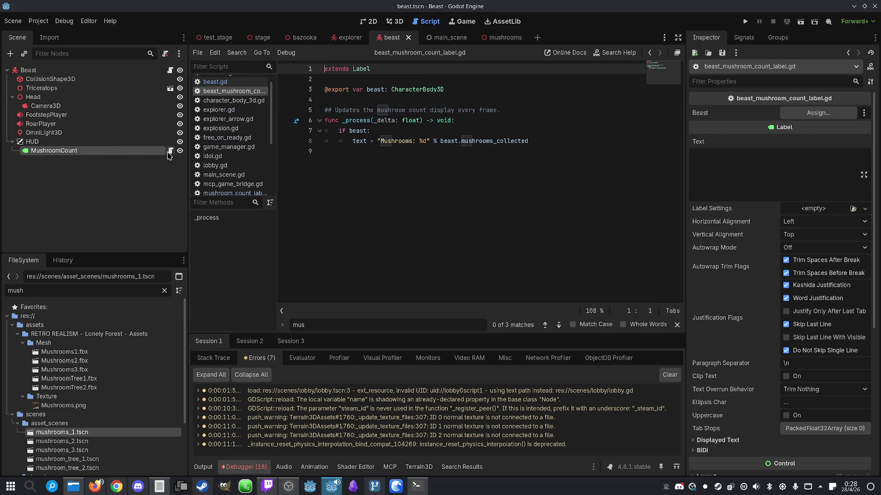
pyautogui.click(525, 103)
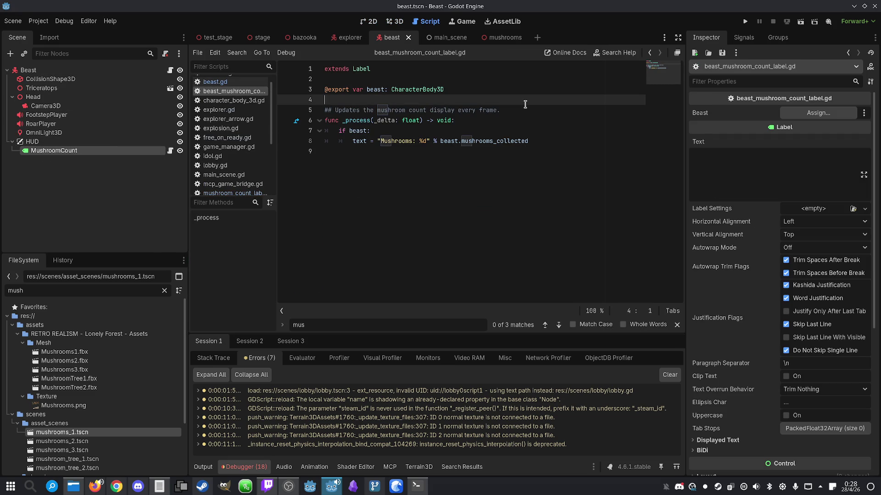
pyautogui.doubleClick(352, 131)
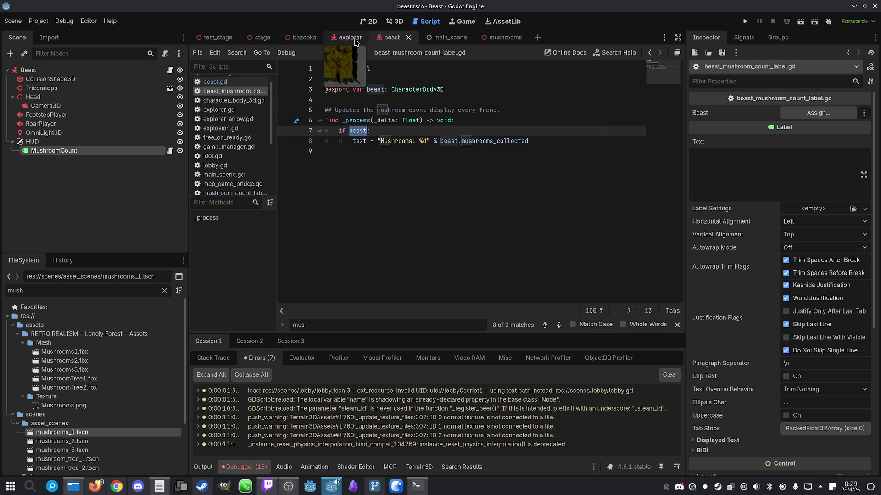
pyautogui.click(87, 141)
pyautogui.click(90, 152)
pyautogui.moveTo(78, 70)
pyautogui.mouseDown()
pyautogui.moveTo(69, 74)
pyautogui.moveTo(807, 113)
pyautogui.mouseUp()
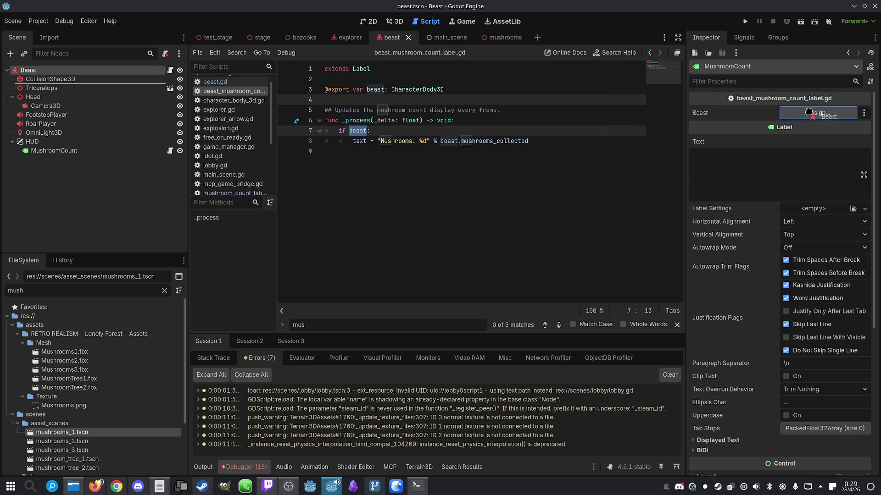
# - Save the beast scene and run the project
pyautogui.click(589, 120)
pyautogui.hotkey('ctrl', 's')
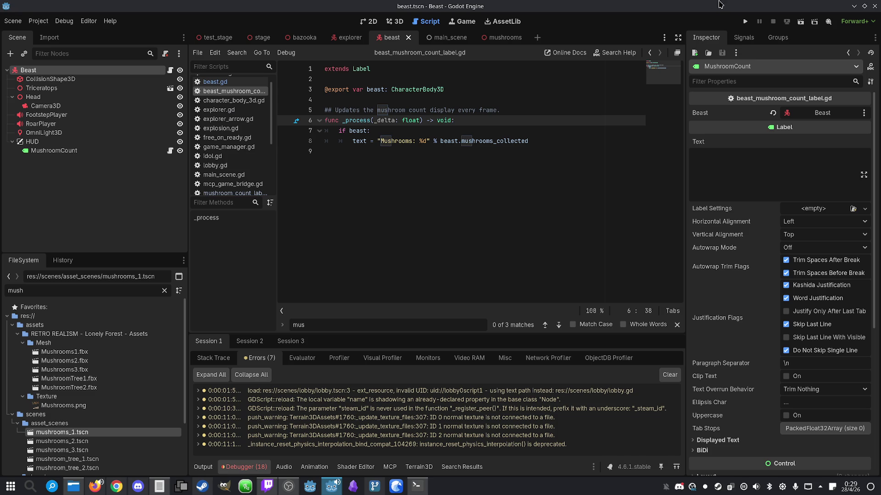
pyautogui.click(745, 21)
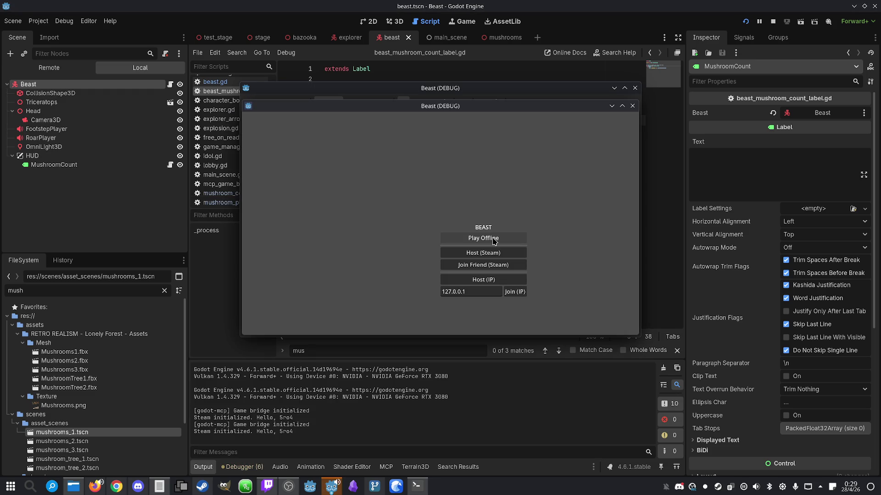
# - Tile both game windows, host and join an IP match, play until Mushrooms reads 9, then stop
pyautogui.moveTo(449, 110); pyautogui.dragTo(625, 108)
pyautogui.moveTo(398, 88); pyautogui.dragTo(164, 95)
pyautogui.click(169, 106)
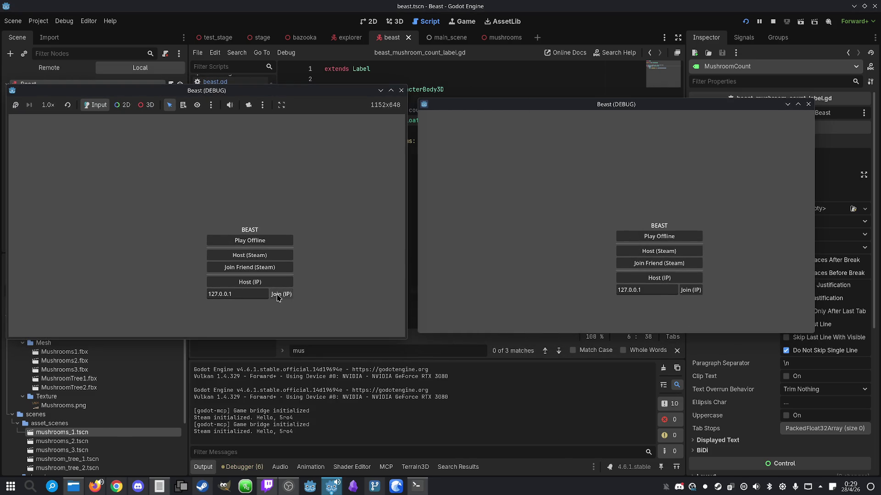
pyautogui.click(278, 297)
pyautogui.click(690, 290)
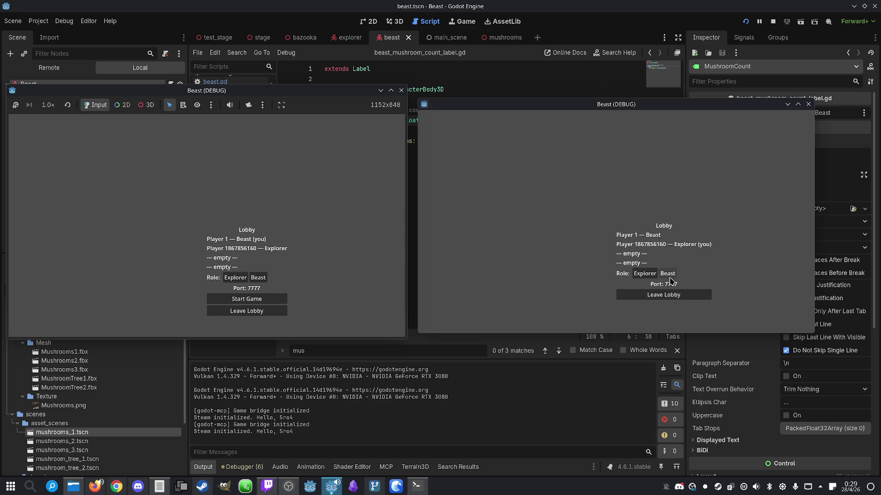
pyautogui.click(262, 299)
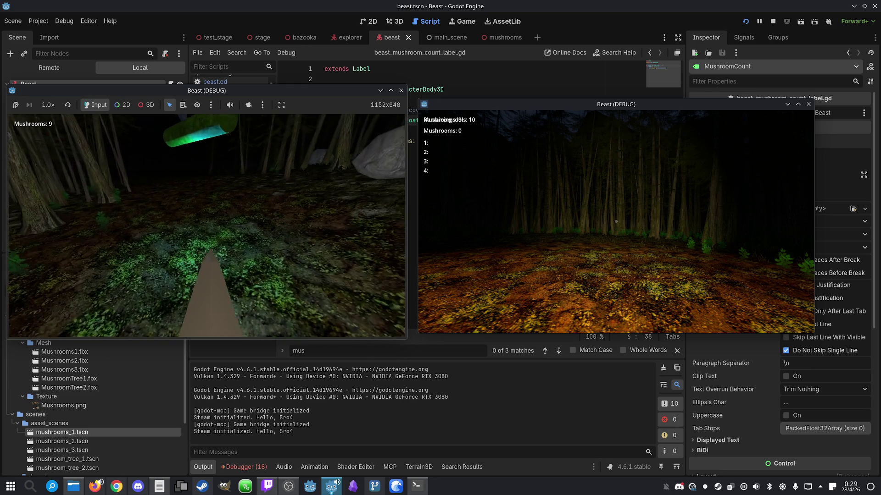
pyautogui.press('super')
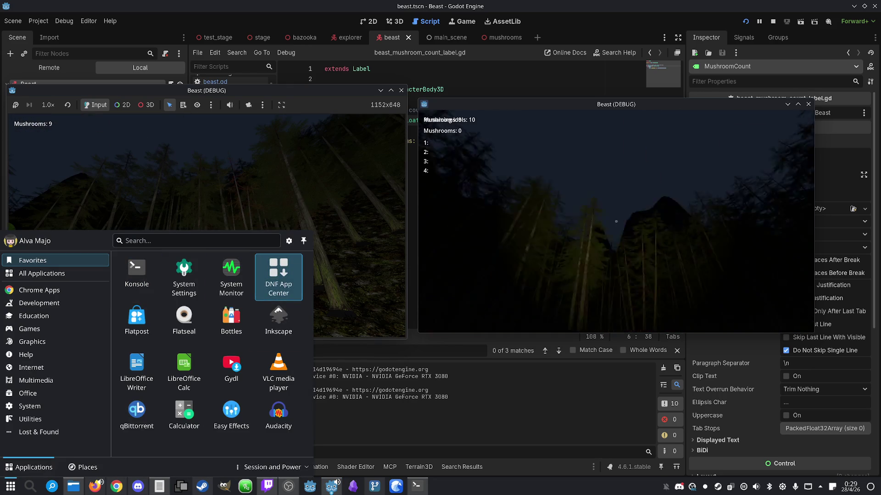
pyautogui.click(774, 21)
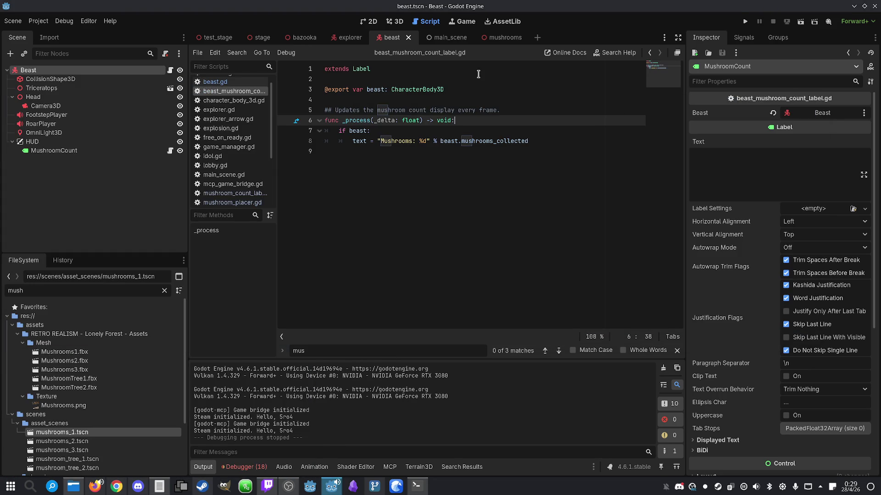
# - Show the stage scene in the 3D workspace and fly the camera over the forest path
pyautogui.moveTo(340, 47)
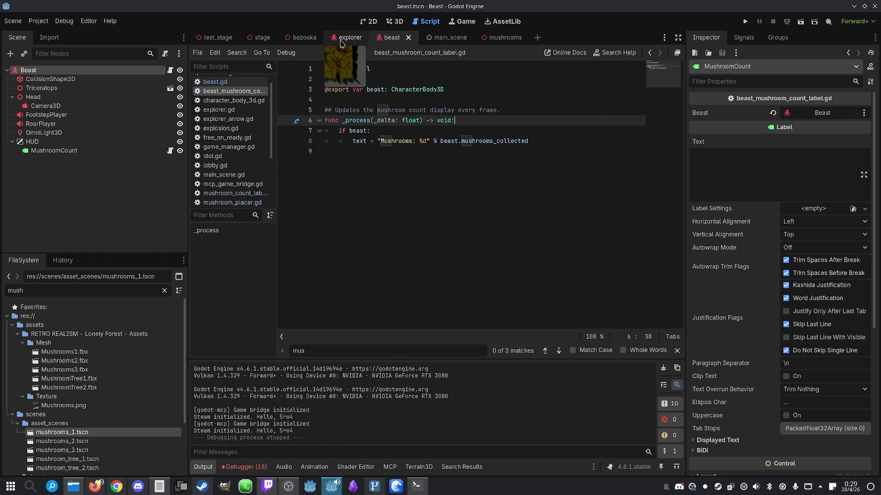
pyautogui.click(269, 40)
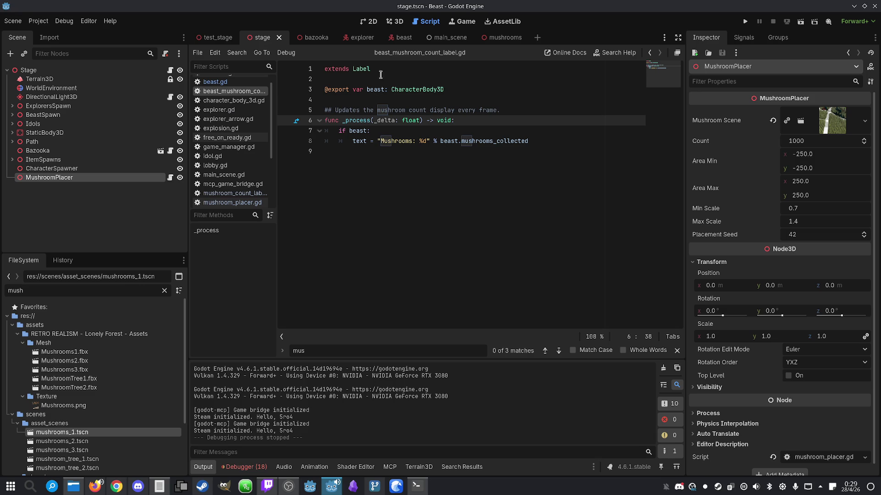
pyautogui.click(395, 23)
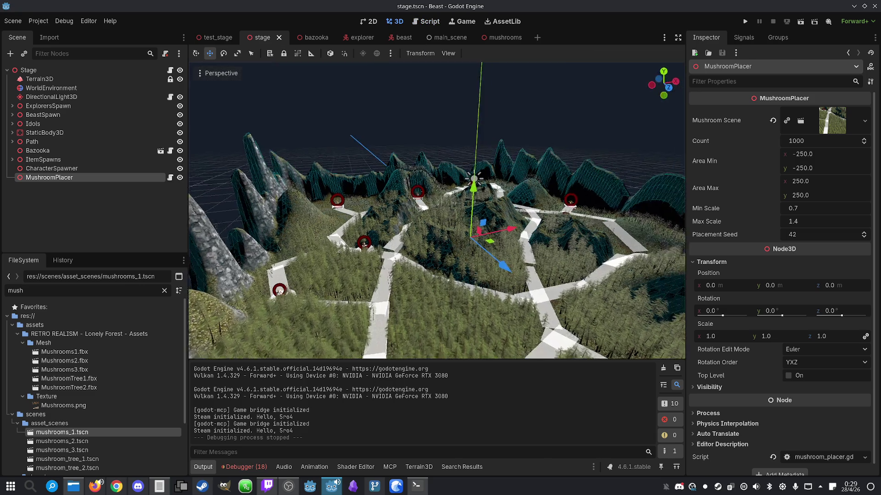
pyautogui.press('w')
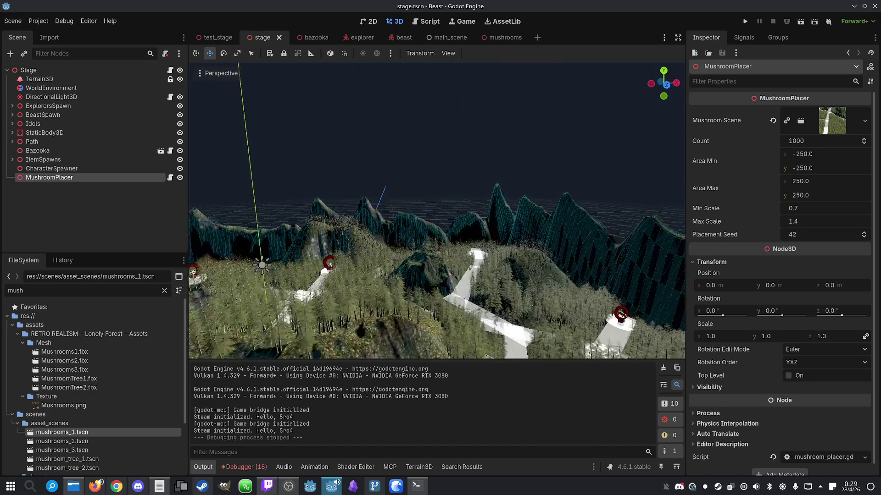
pyautogui.press('w')
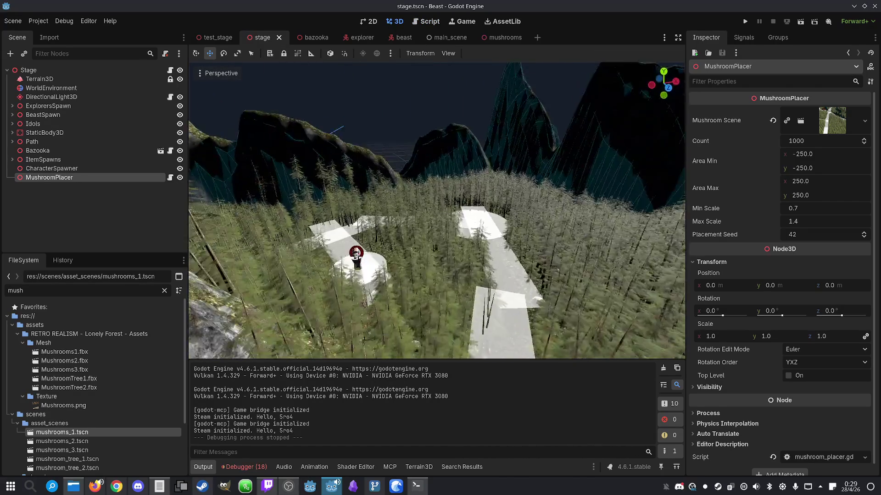
# - Expand ItemSpawns and move the Marker3D11 spawn point slightly along the Y axis
pyautogui.click(46, 160)
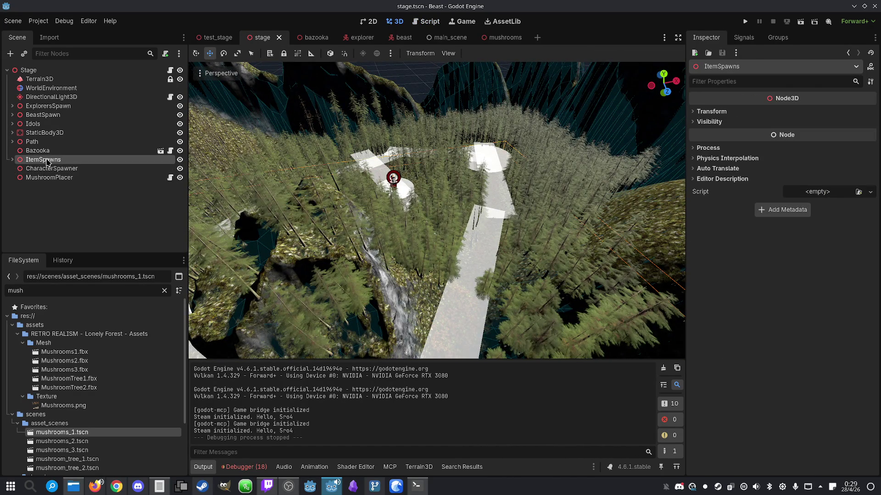
pyautogui.click(12, 159)
pyautogui.scroll(-3, 62, 207)
pyautogui.click(63, 226)
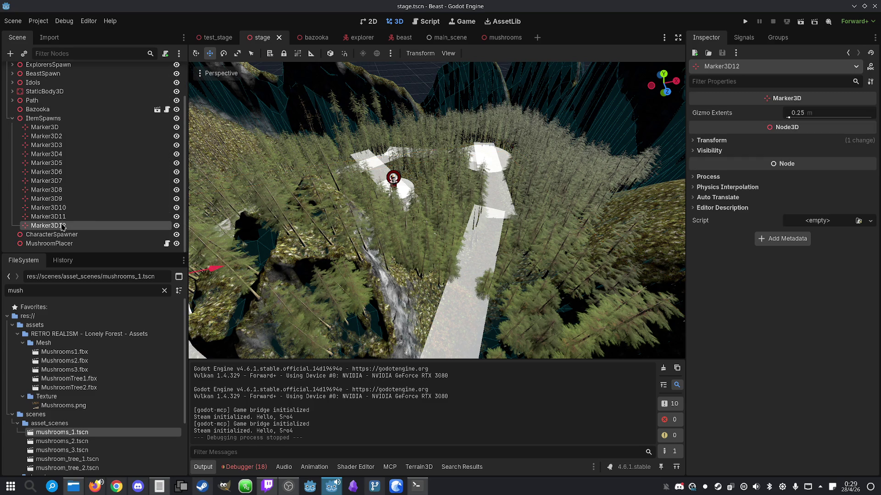
pyautogui.doubleClick(63, 226)
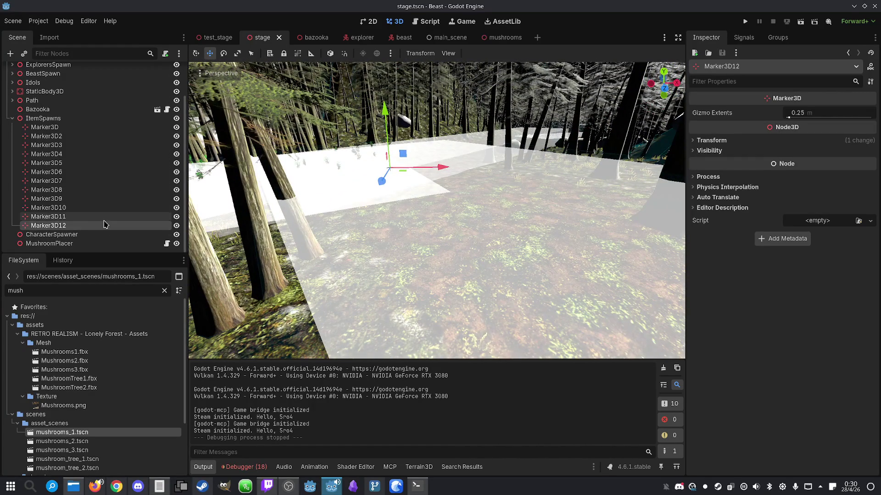
pyautogui.press('Up')
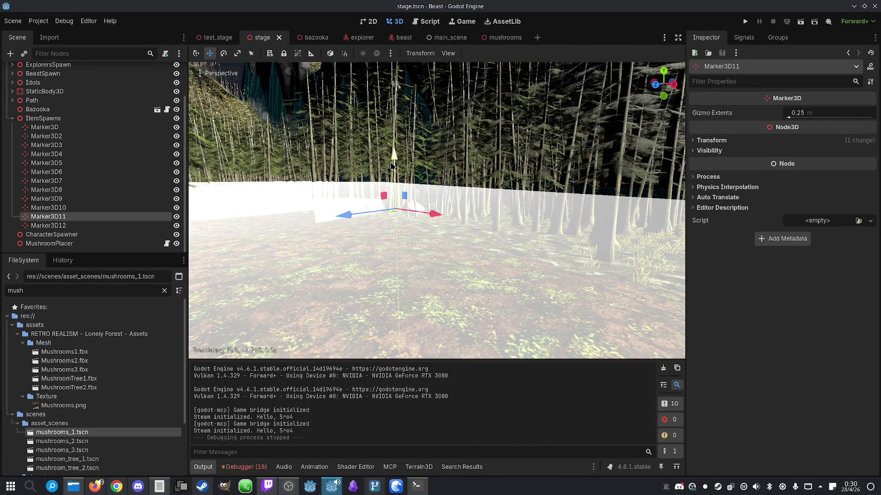
pyautogui.moveTo(393, 157); pyautogui.dragTo(393, 161)
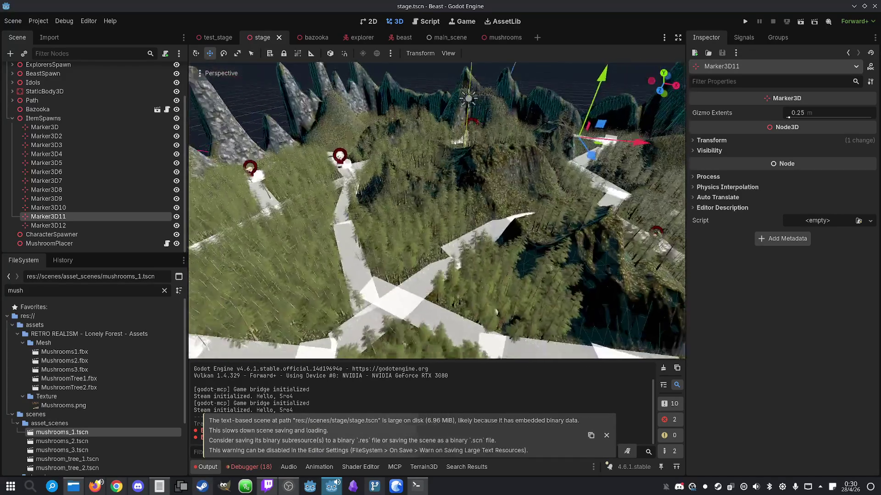
# - Clear the Output log and run the game again
pyautogui.scroll(4, 314, 238)
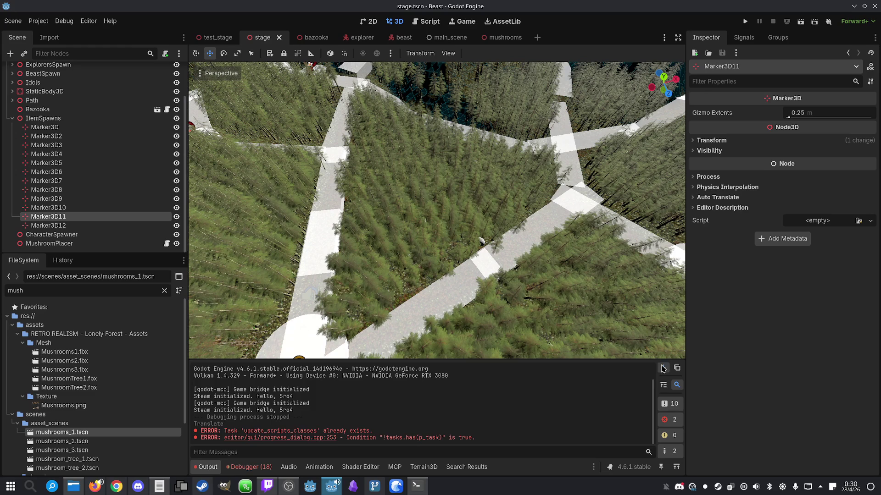
pyautogui.click(663, 368)
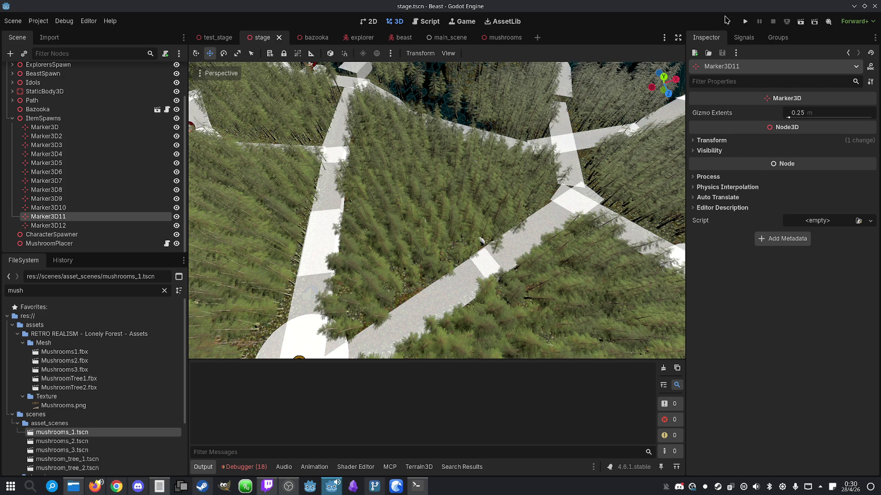
pyautogui.click(744, 22)
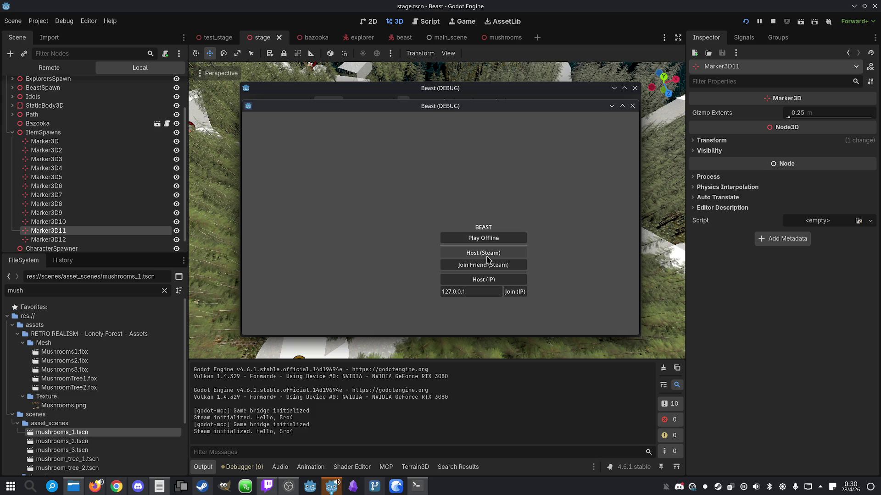
pyautogui.click(633, 106)
pyautogui.click(635, 88)
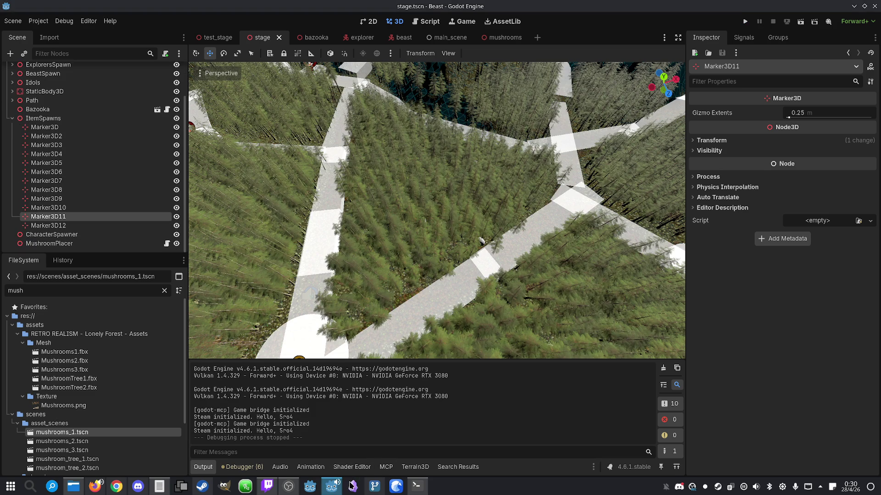
# - Ask the Claude assistant: 'Make it so I can choose if I'm explorer or beast when playing offline'
pyautogui.click(417, 486)
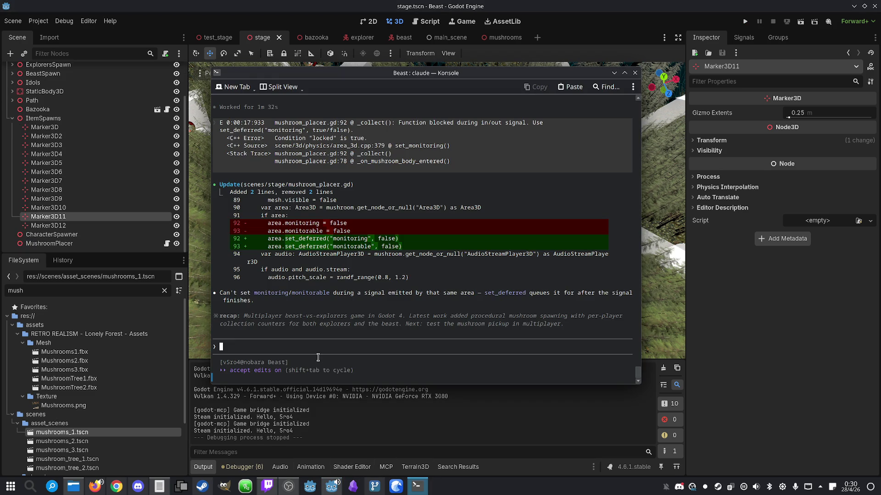
pyautogui.write('Make it so')
pyautogui.write(' I can c')
pyautogui.write('hoose ')
pyautogui.write("if I'")
pyautogui.write('m explorer')
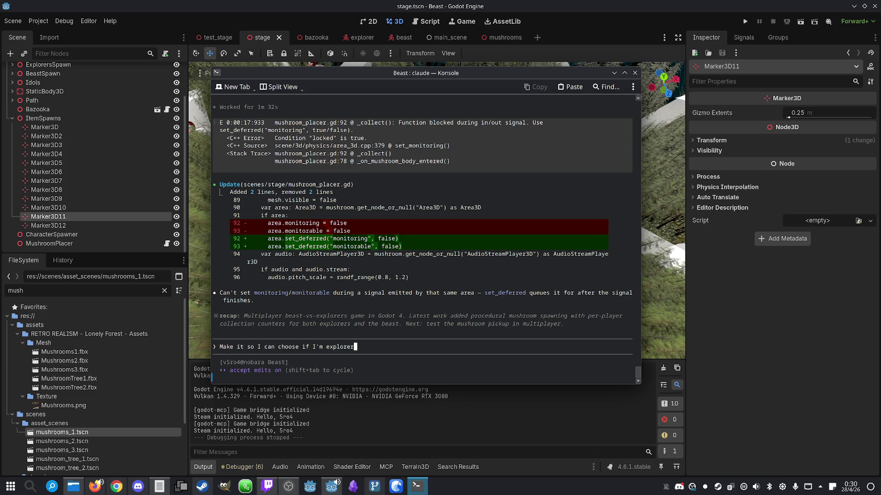
pyautogui.write(' or beast when playi')
pyautogui.write('ng offline.')
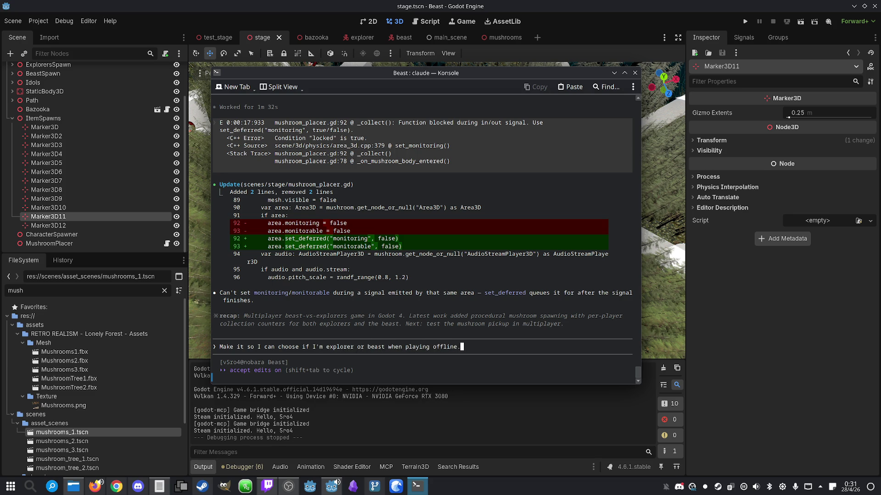
pyautogui.press('Return')
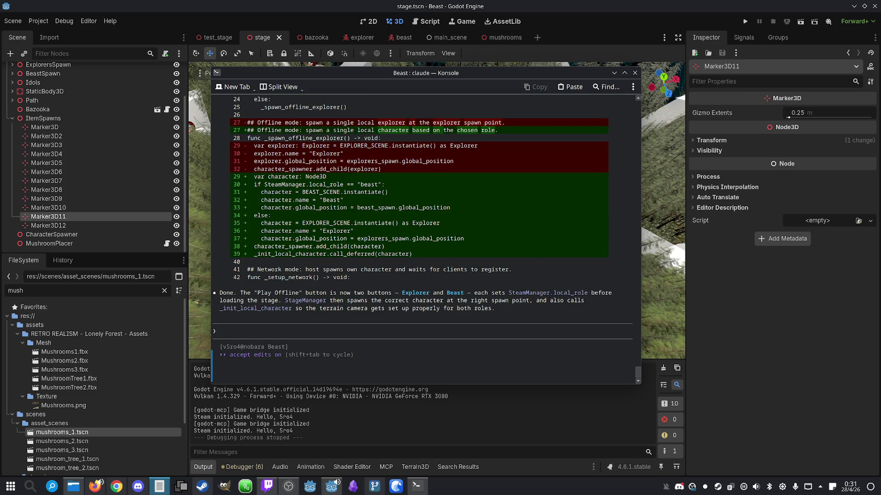
pyautogui.click(676, 79)
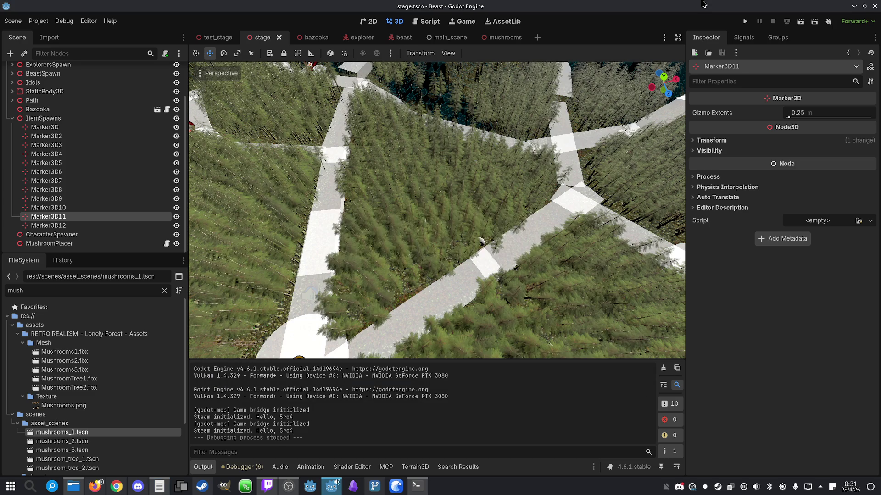
# - Play offline as the Beast, collecting mushrooms until the HUD reads Mushrooms: 2, then stop
pyautogui.click(745, 21)
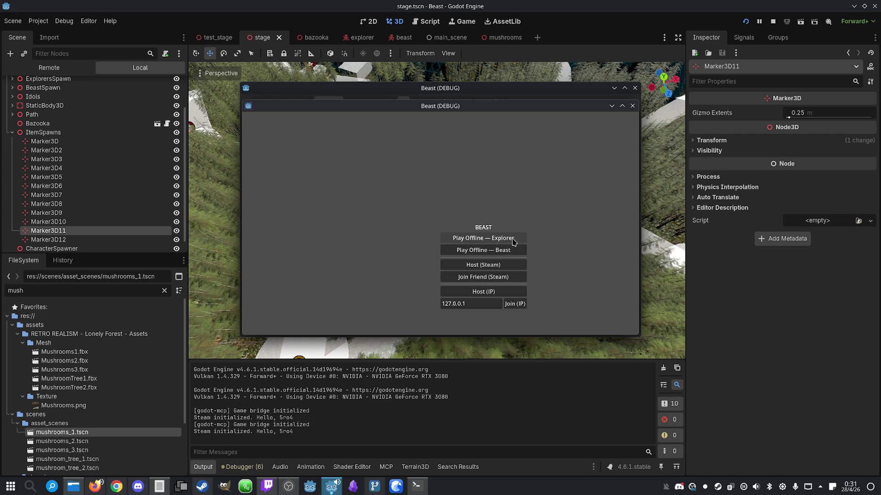
pyautogui.click(511, 251)
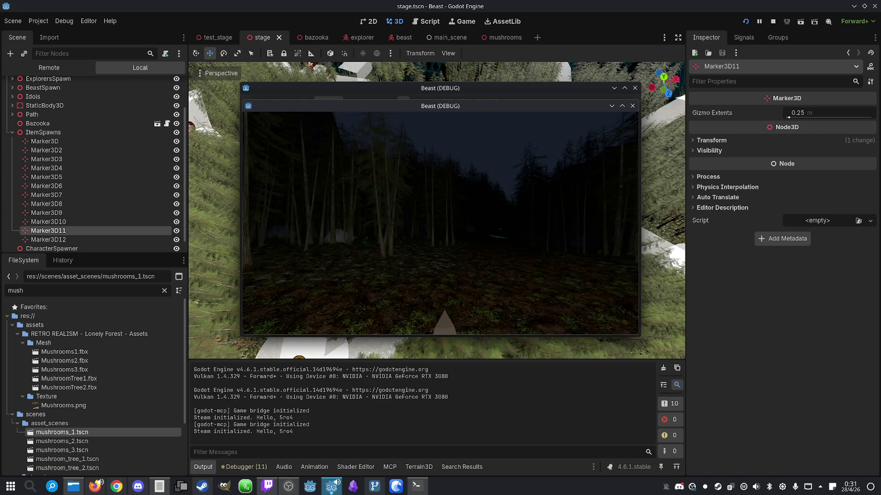
pyautogui.press('w')
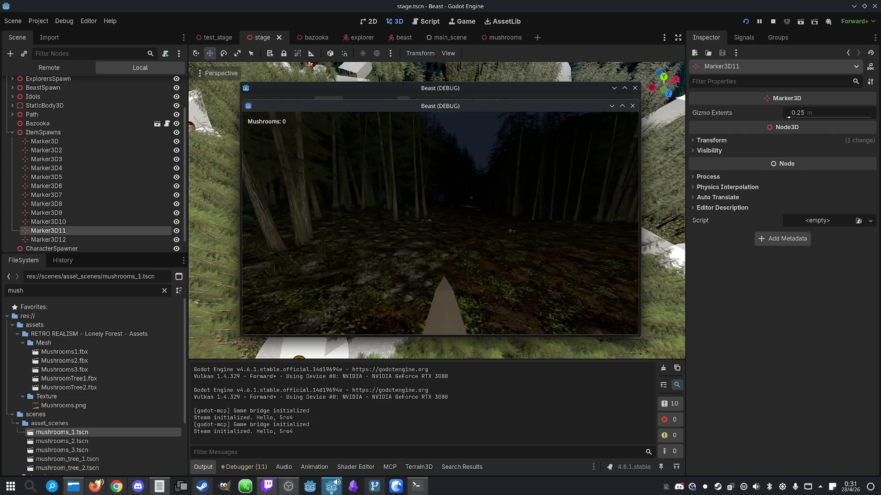
pyautogui.press('w')
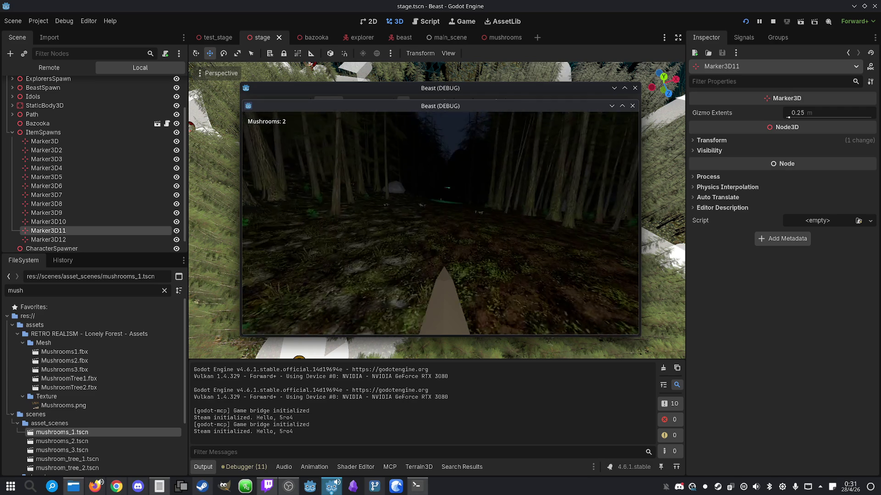
pyautogui.press('super')
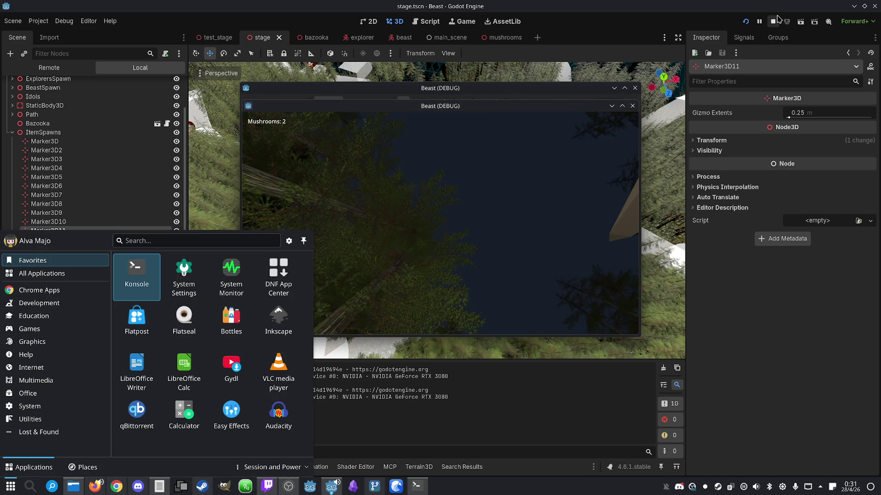
pyautogui.click(773, 21)
# - Play offline as the Explorer and open the map, then start requesting 'Idols destroyed' wording
pyautogui.click(743, 21)
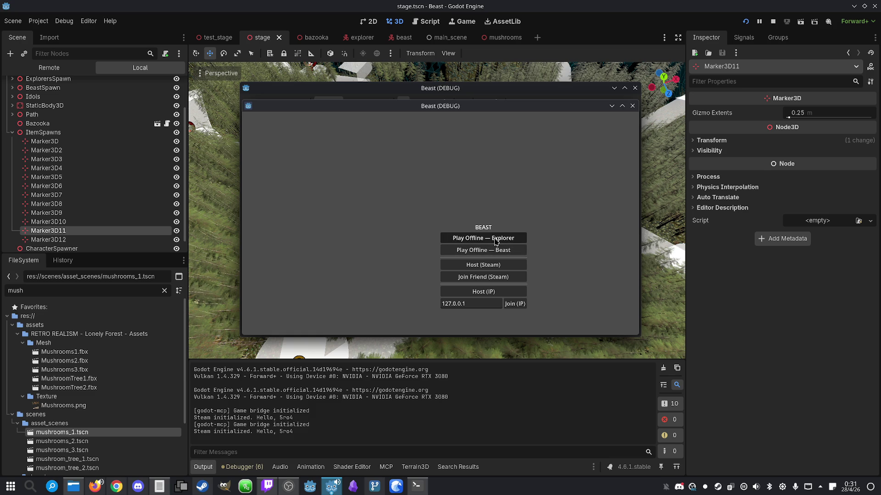
pyautogui.press('Return')
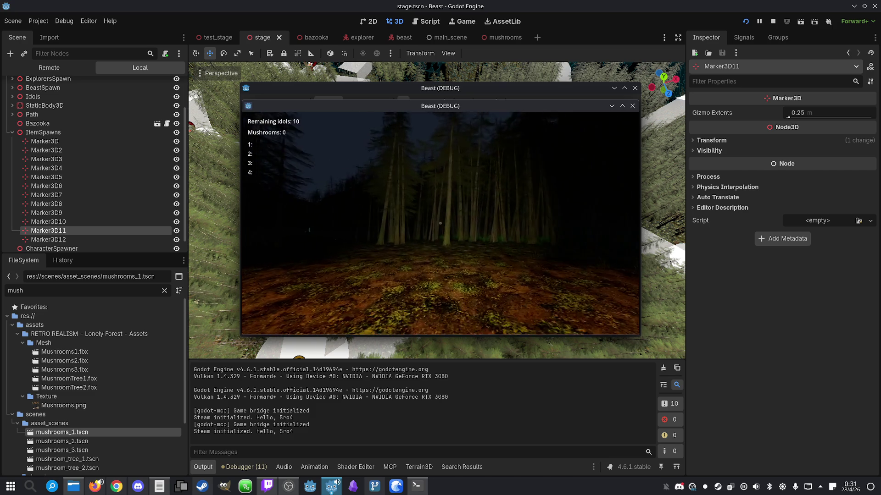
pyautogui.press('w')
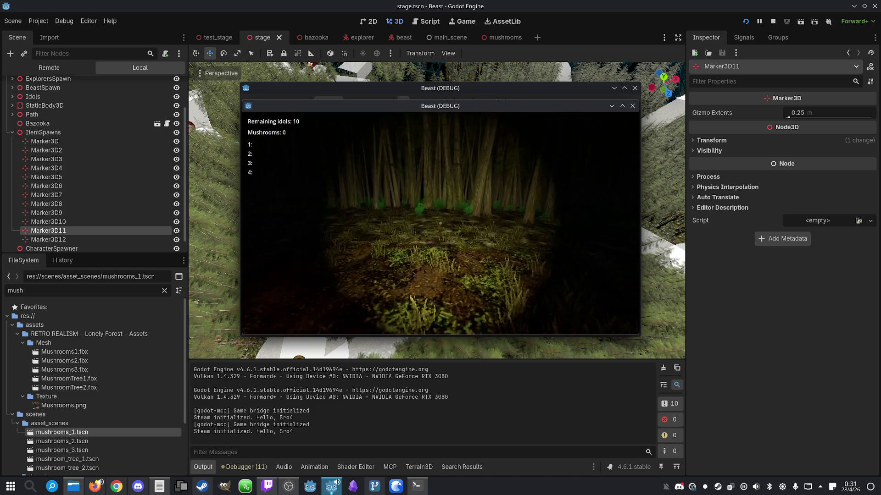
pyautogui.press('w')
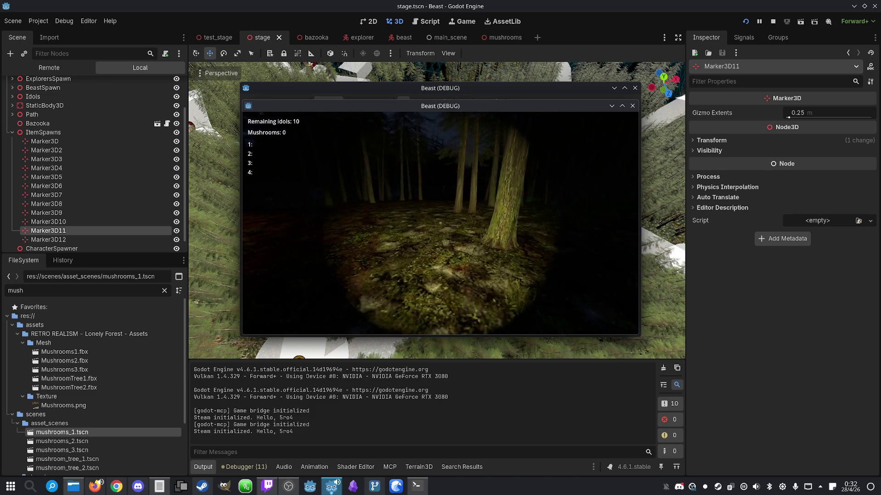
pyautogui.press('w')
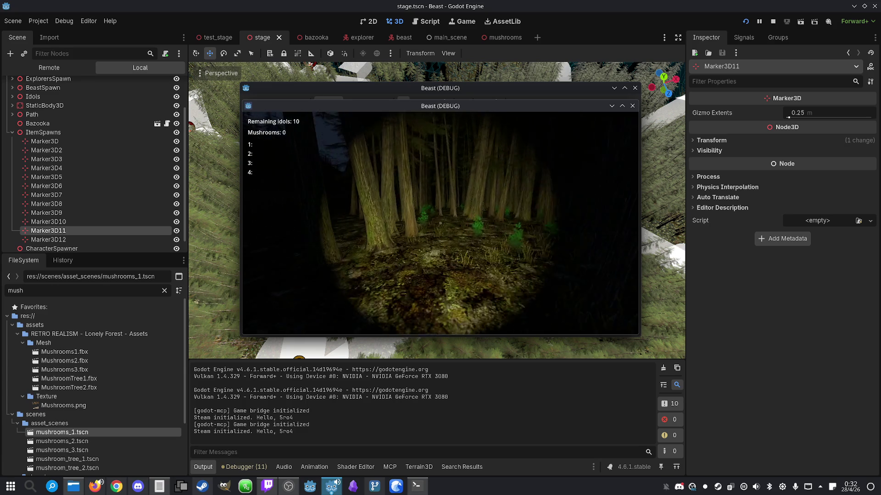
pyautogui.press('w')
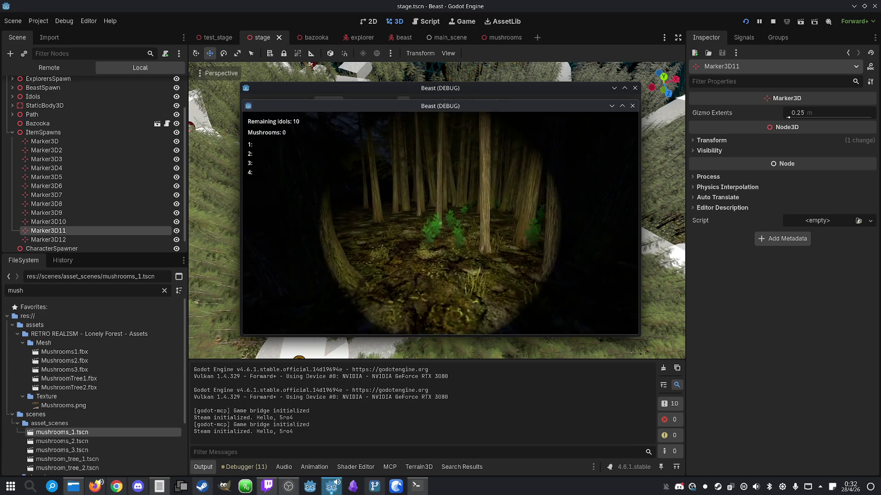
pyautogui.press('w')
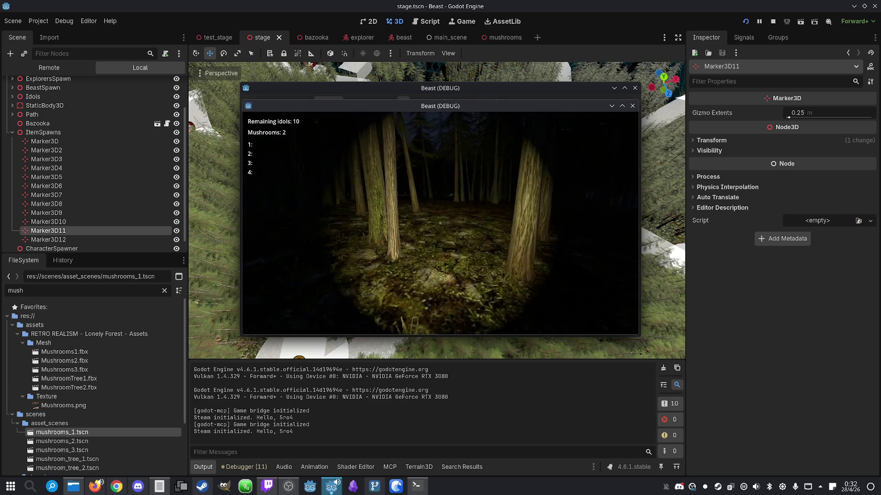
pyautogui.press('m')
pyautogui.press('m')
pyautogui.press('super')
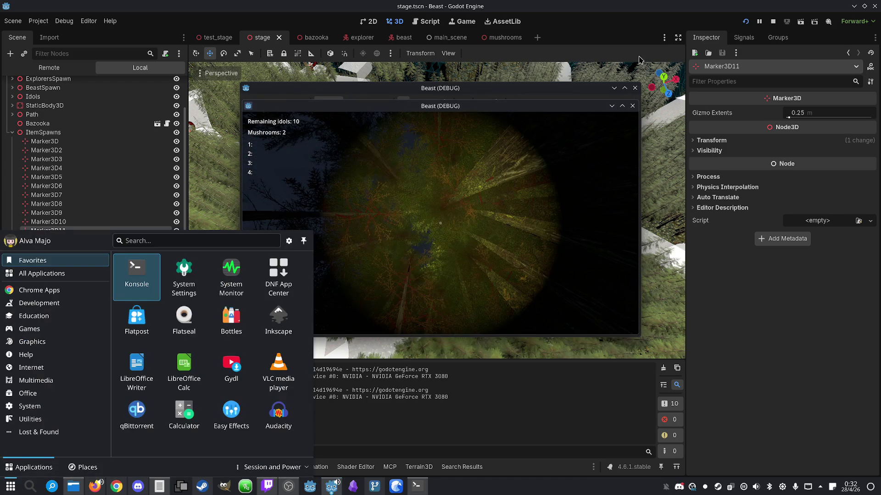
pyautogui.click(773, 21)
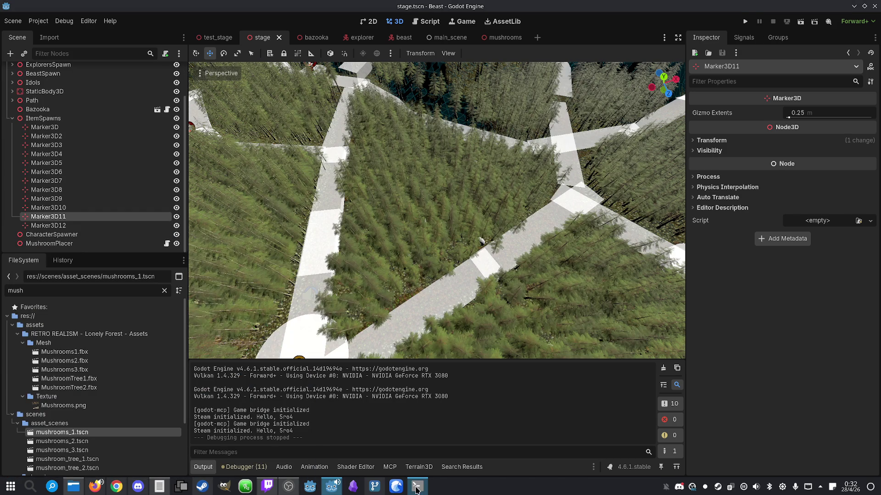
pyautogui.click(416, 485)
pyautogui.write('C')
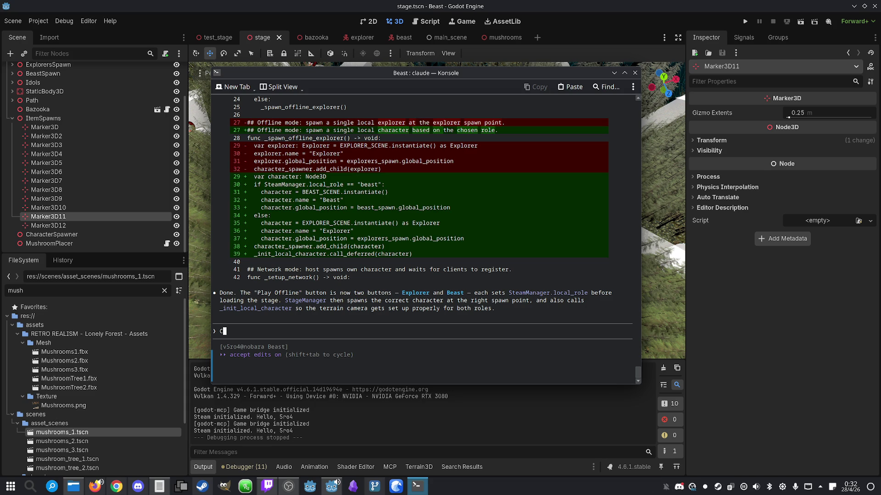
pyautogui.write('hange the ')
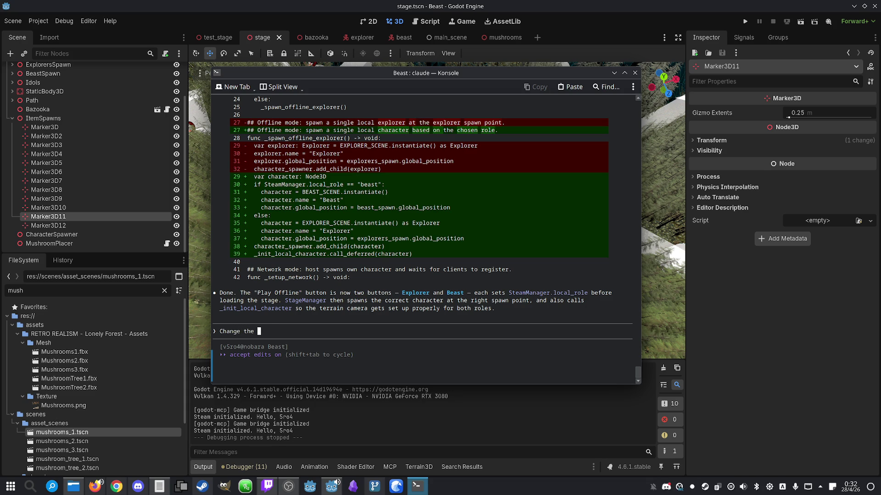
pyautogui.write('UI line tha')
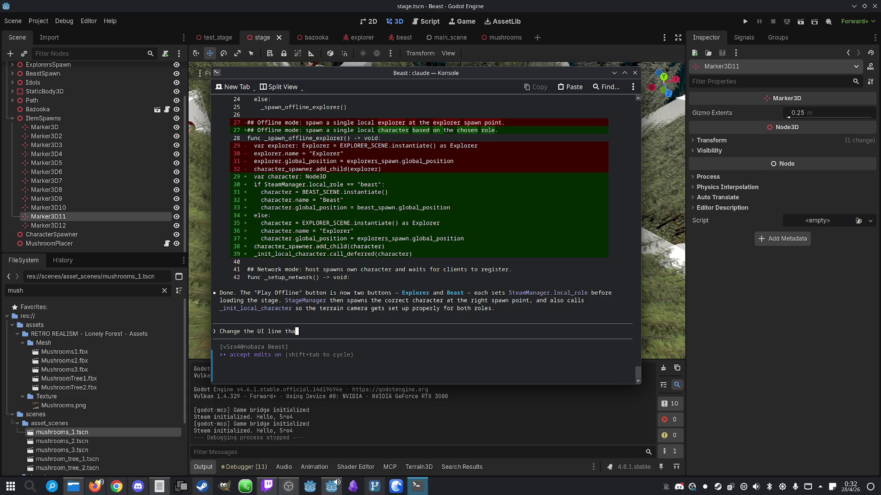
pyautogui.write('t says ')
pyautogui.write('Re')
pyautogui.write('mainin')
pyautogui.write('g i')
pyautogui.write('dols ')
pyautogui.write('" for "I')
pyautogui.write('dols dest')
pyautogui.write('ro')
pyautogui.write('yed')
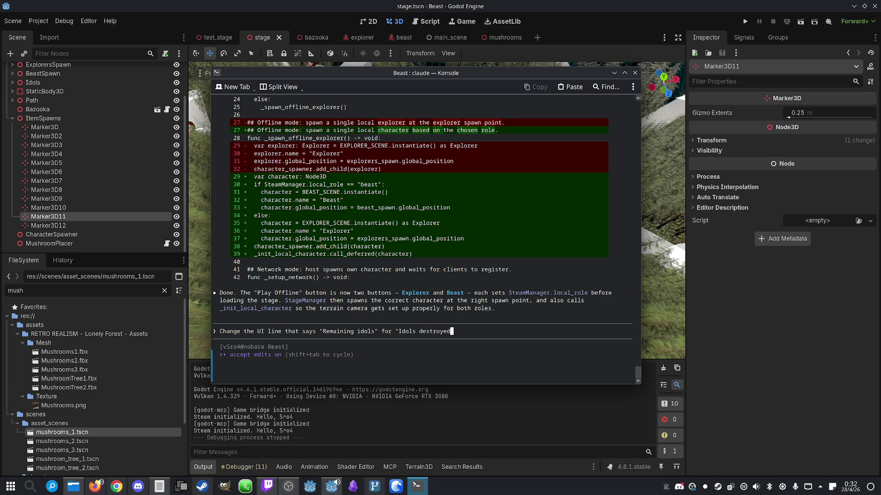
# - Describe an 'Idols destroyed' counter out of 7 and an 'Explorers killed: X/7' example
pyautogui.write(':" followed by the number of idols destroyed ')
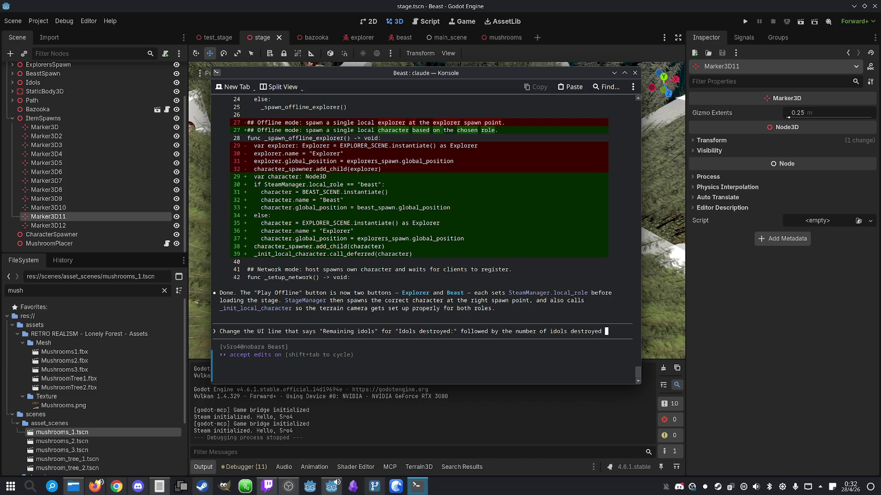
pyautogui.write('so far,')
pyautogui.write(' out of ')
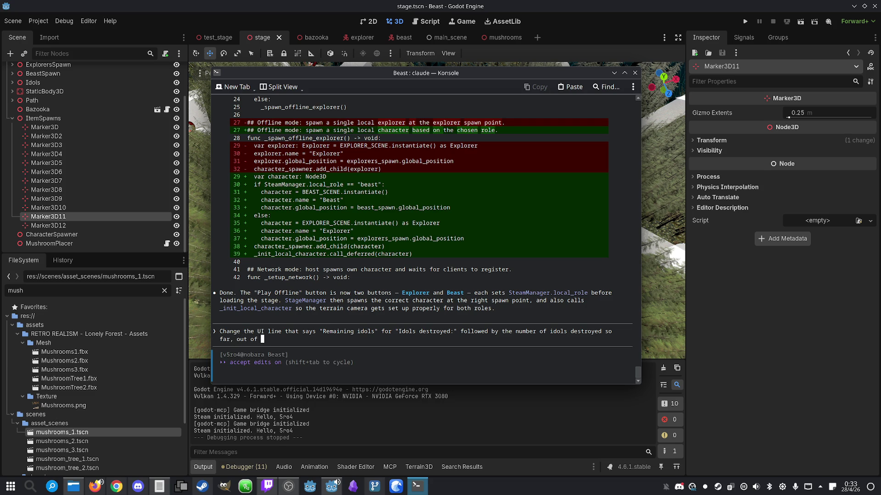
pyautogui.write('7. Eg:')
pyautogui.write(' "')
pyautogui.write('Idols destroy')
pyautogui.write('ed: ')
pyautogui.write('1/7", ')
pyautogui.write('near th')
pyautogui.write('at, sho')
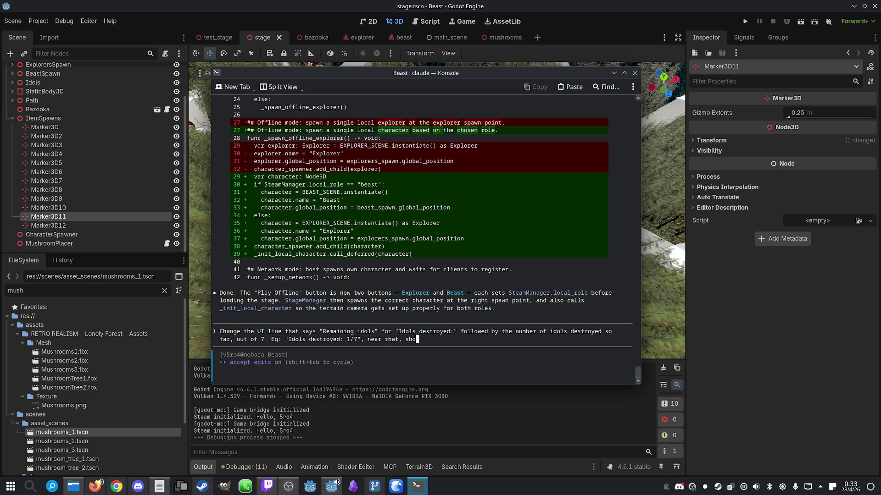
pyautogui.write('w a similar o')
pyautogui.write('ne with ""')
pyautogui.press('Left')
pyautogui.press('capslock')
pyautogui.write('E')
pyautogui.press('capslock')
pyautogui.write('xplore')
pyautogui.write('rs j')
pyautogui.press('BackSpace')
pyautogui.write('killed:')
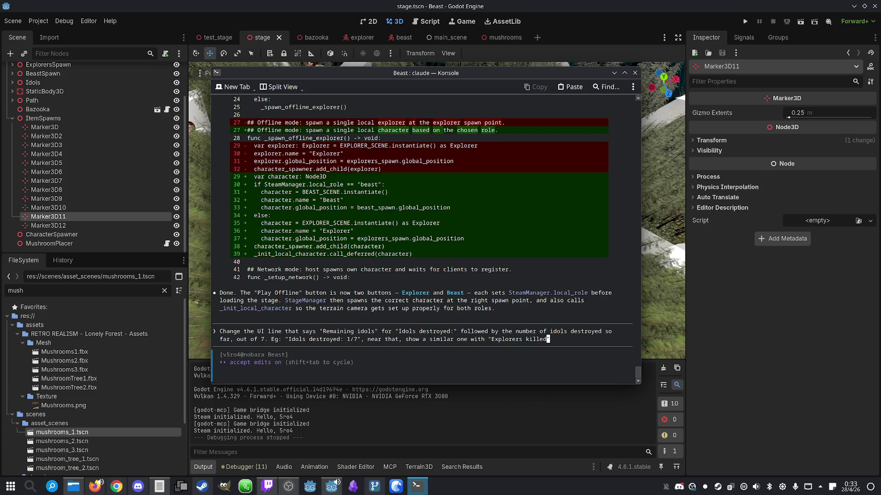
pyautogui.press('capslock')
pyautogui.write('X/')
pyautogui.write('7"')
# - Make the example 'Explorers killed: 0/7', require both roles see both counters, and send
pyautogui.press('Left')
pyautogui.press('Left')
pyautogui.press('Left')
pyautogui.press('BackSpace')
pyautogui.write('0')
pyautogui.press('Right')
pyautogui.press('Right')
pyautogui.press('Right')
pyautogui.write('. Both the ')
pyautogui.write('explore')
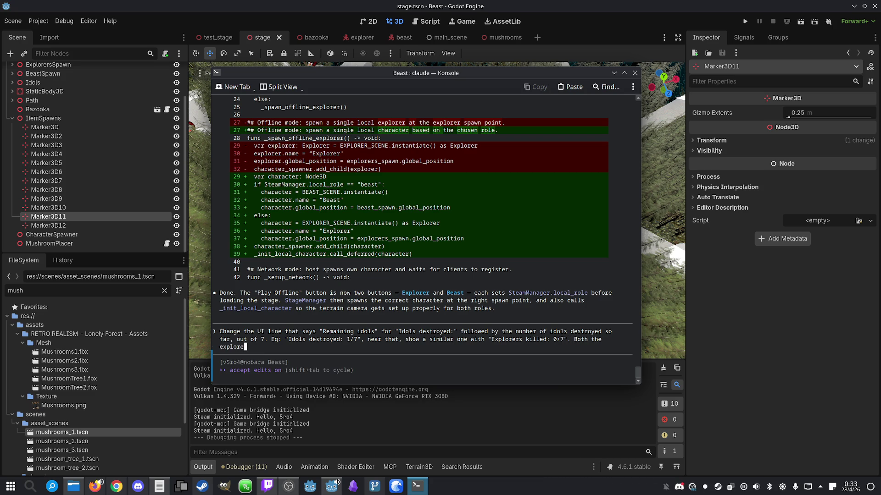
pyautogui.write('rs and the beast sho')
pyautogui.write('uld see ')
pyautogui.write('both')
pyautogui.write(' counters.')
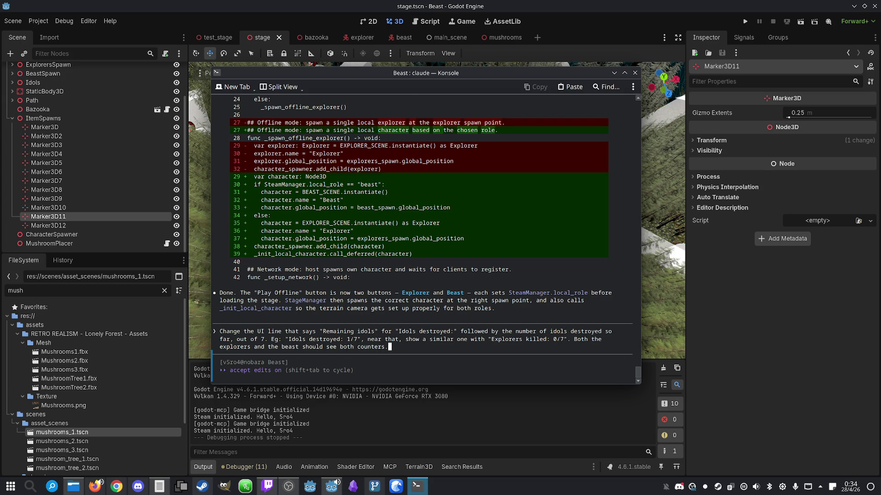
pyautogui.press('Return')
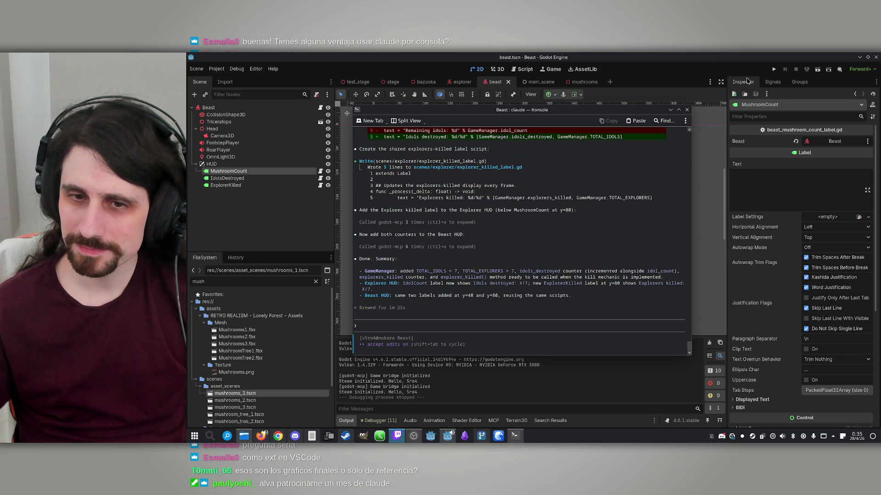
# - Return to the Godot editor once Claude finishes adding the HUD counters
pyautogui.click(770, 69)
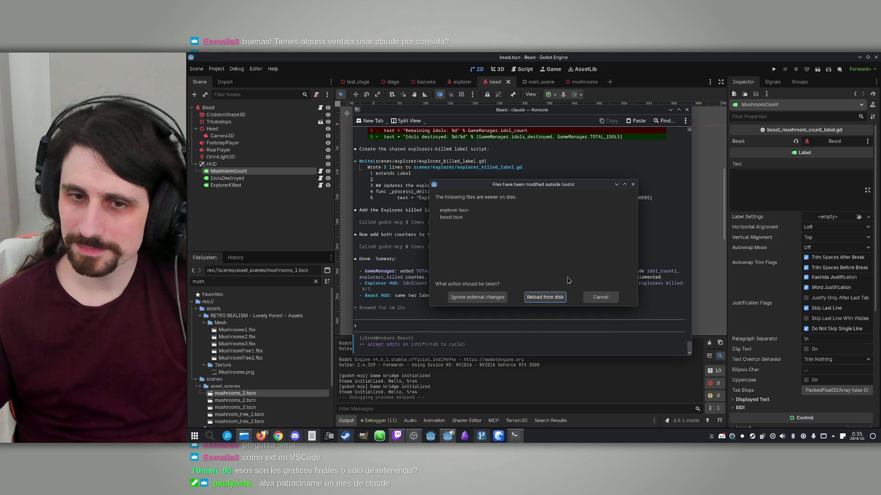
# - Reload the changed scenes and start a tiled two-player IP match with the host as Beast
pyautogui.click(562, 296)
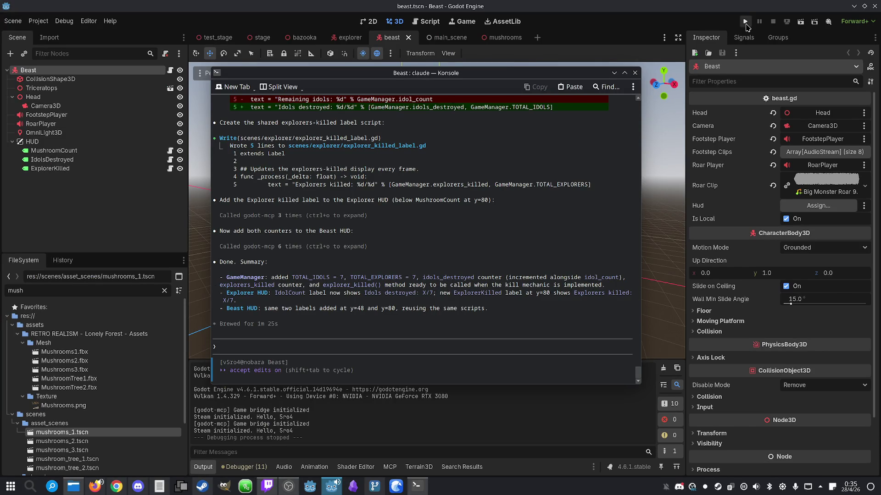
pyautogui.click(746, 21)
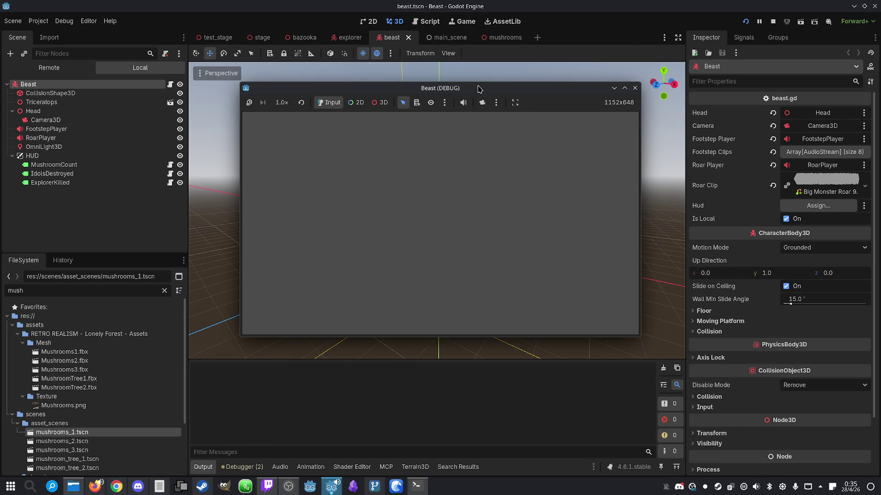
pyautogui.moveTo(422, 88); pyautogui.dragTo(162, 84)
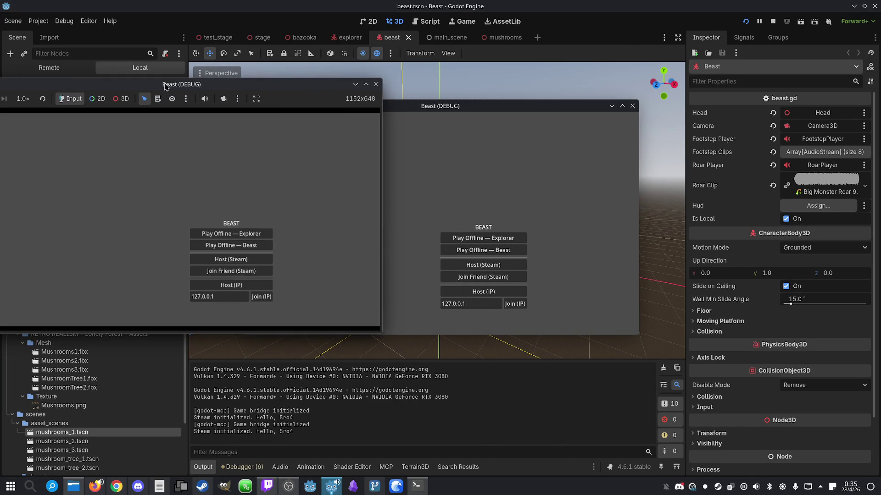
pyautogui.moveTo(500, 110); pyautogui.dragTo(680, 100)
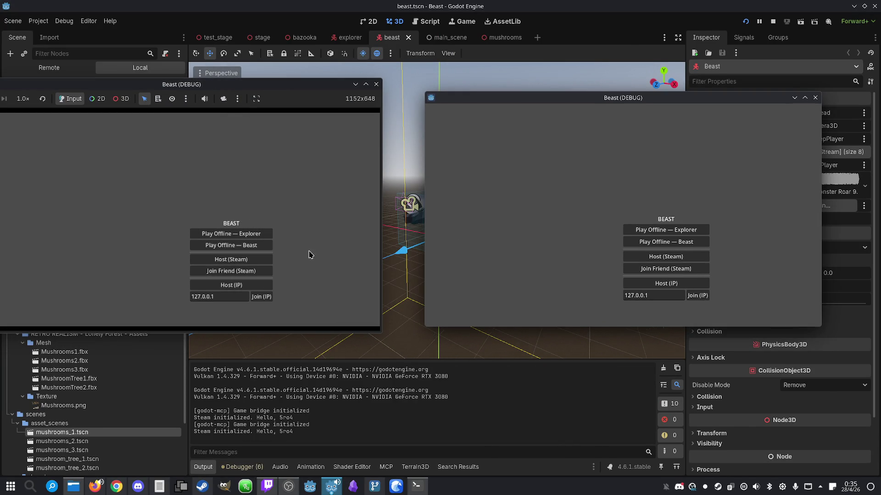
pyautogui.click(270, 285)
pyautogui.click(700, 296)
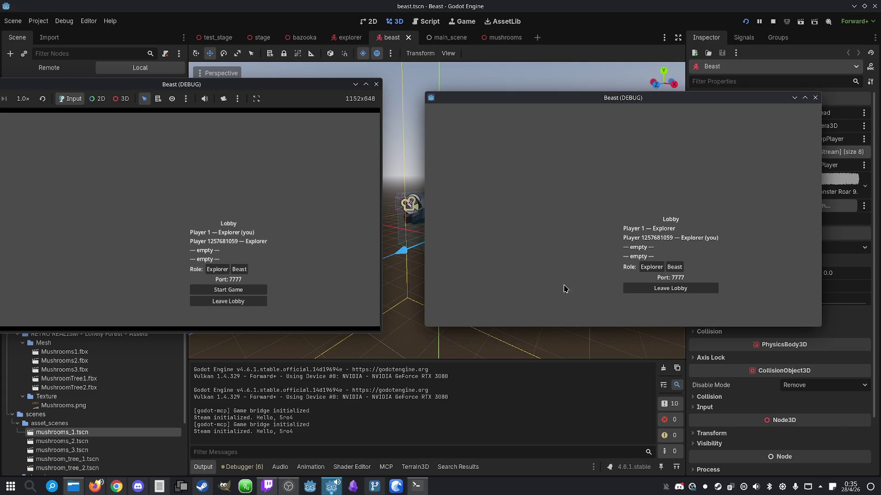
pyautogui.click(239, 270)
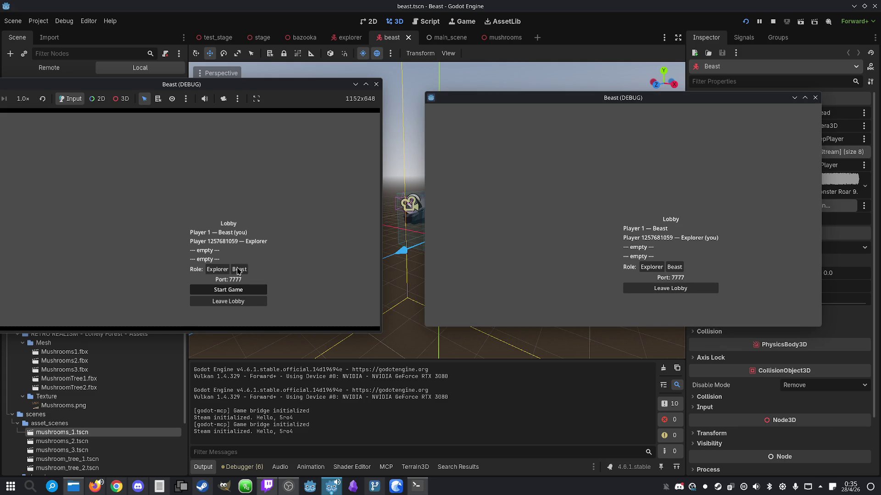
pyautogui.click(229, 289)
# - Collect a mushroom, checking Mushrooms: 1, Idols destroyed: 0/7, Explorers killed: 0/7, then stop
pyautogui.press('w')
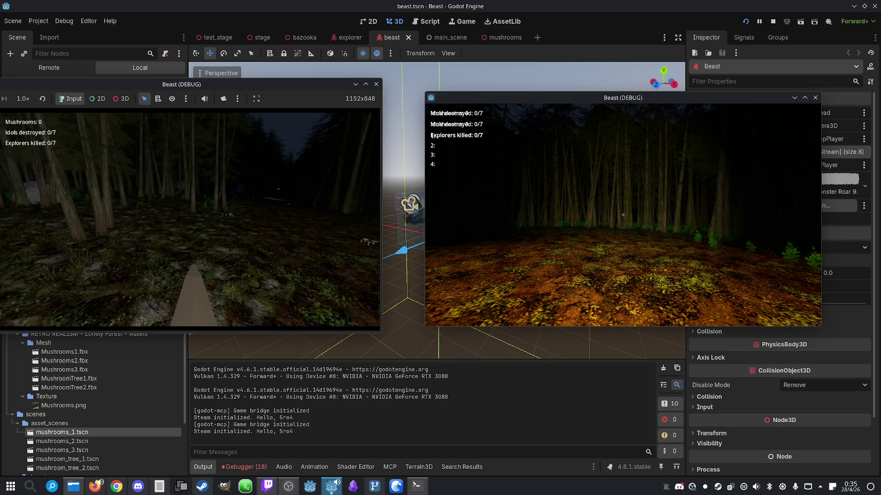
pyautogui.press('w')
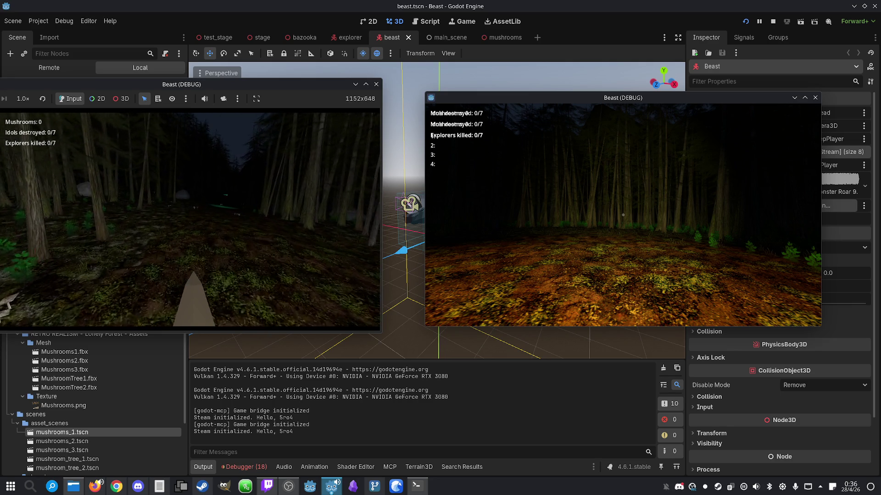
pyautogui.press('w')
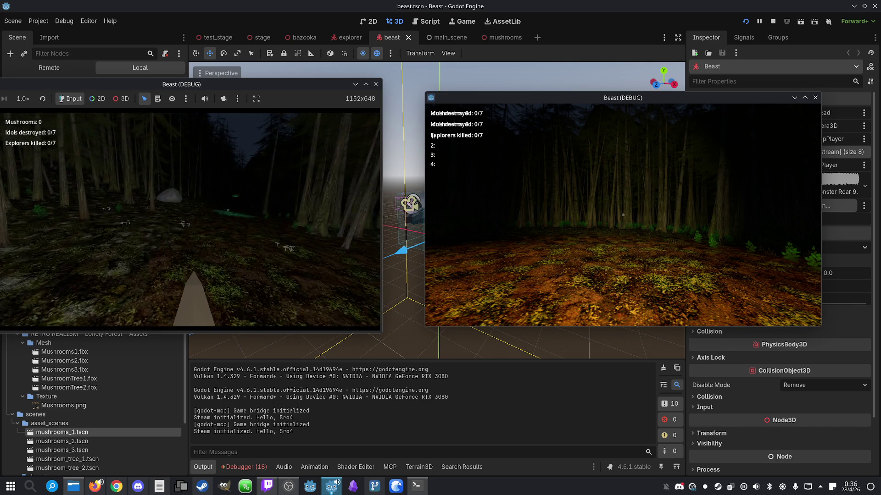
pyautogui.press('w')
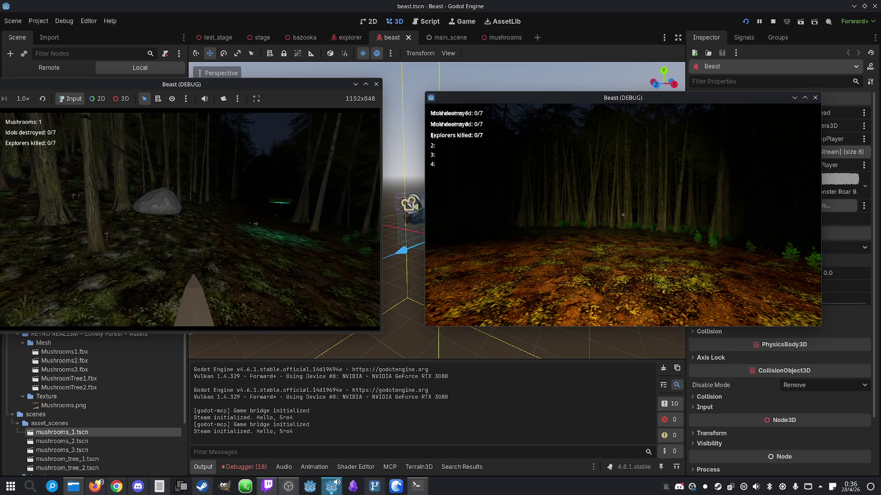
pyautogui.press('w')
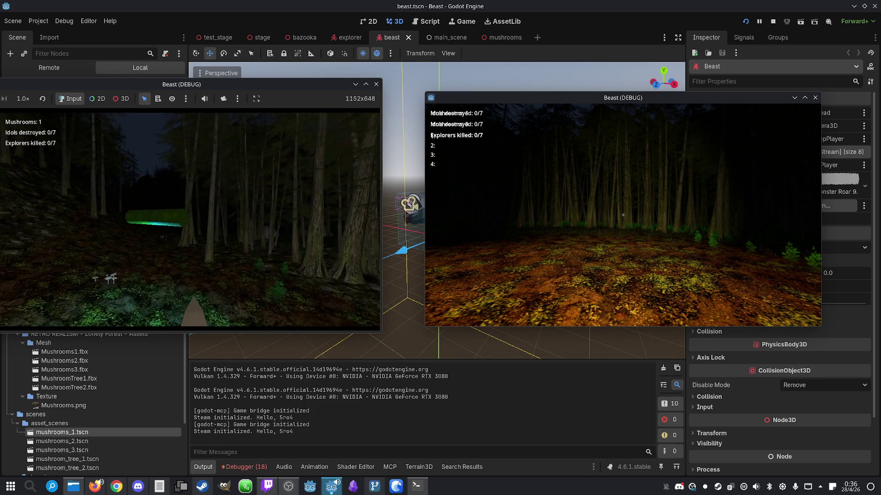
pyautogui.press('super')
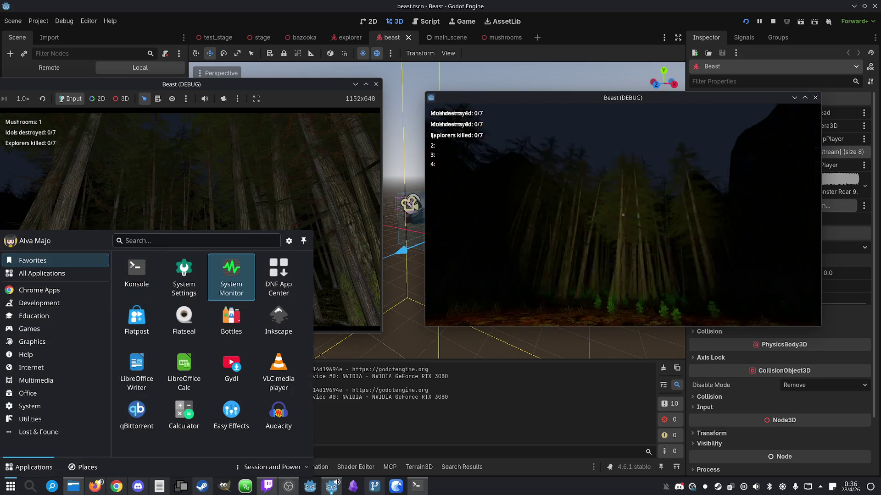
pyautogui.click(773, 21)
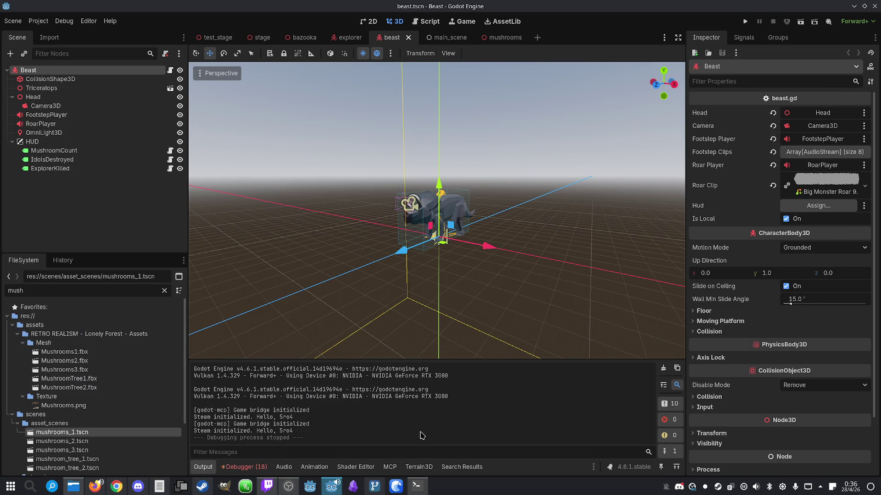
pyautogui.click(417, 485)
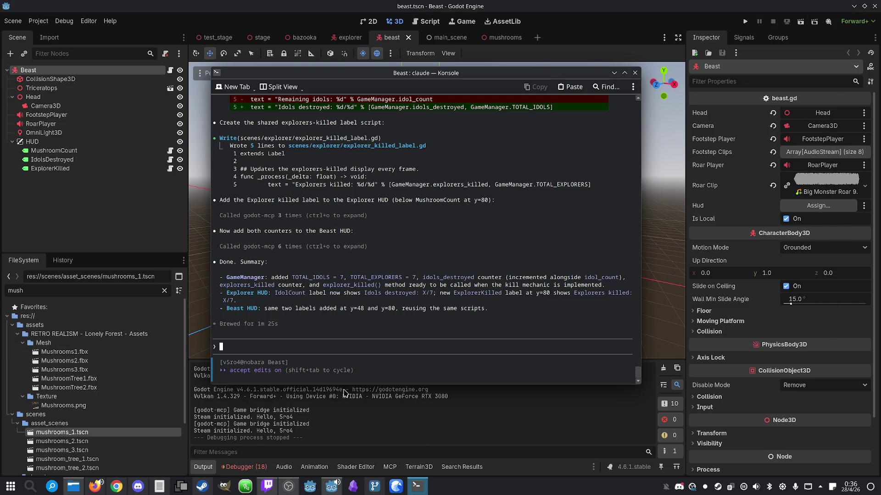
pyautogui.write('/s')
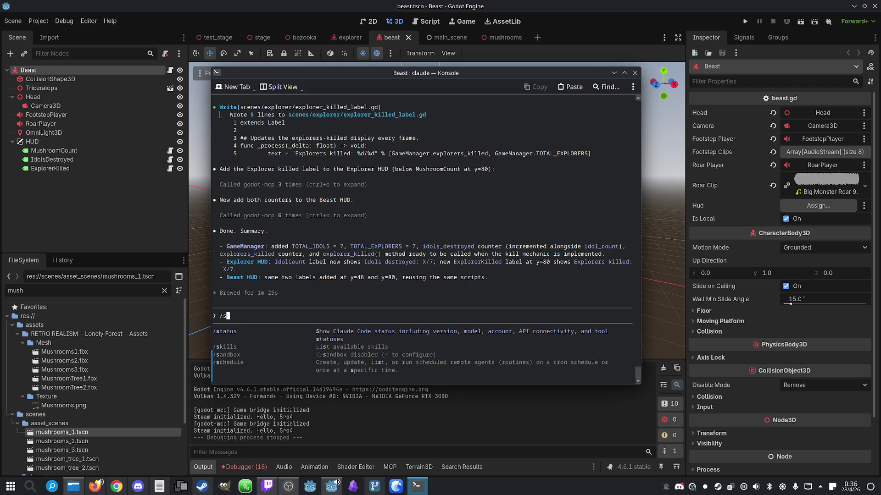
pyautogui.write('tatusli')
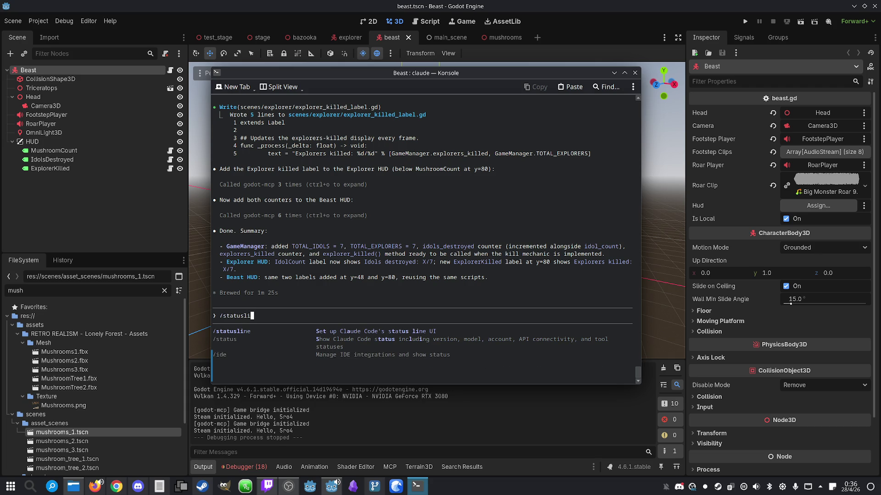
pyautogui.write('ne')
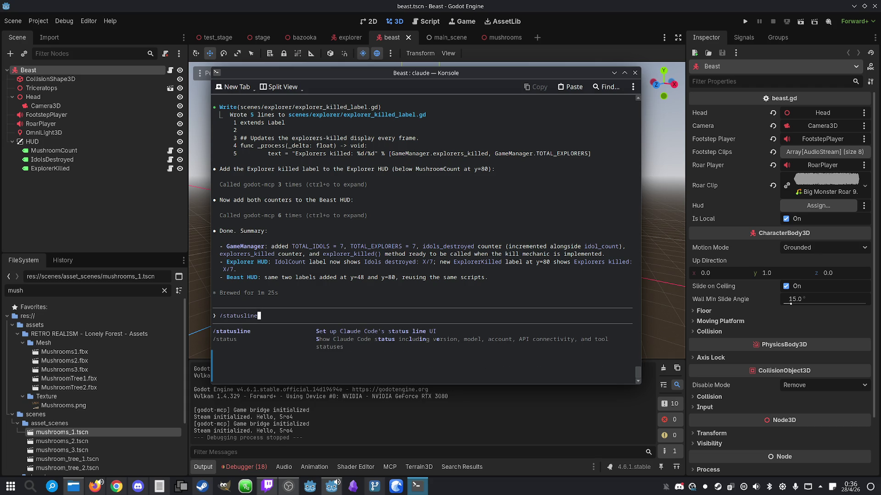
pyautogui.press('Return')
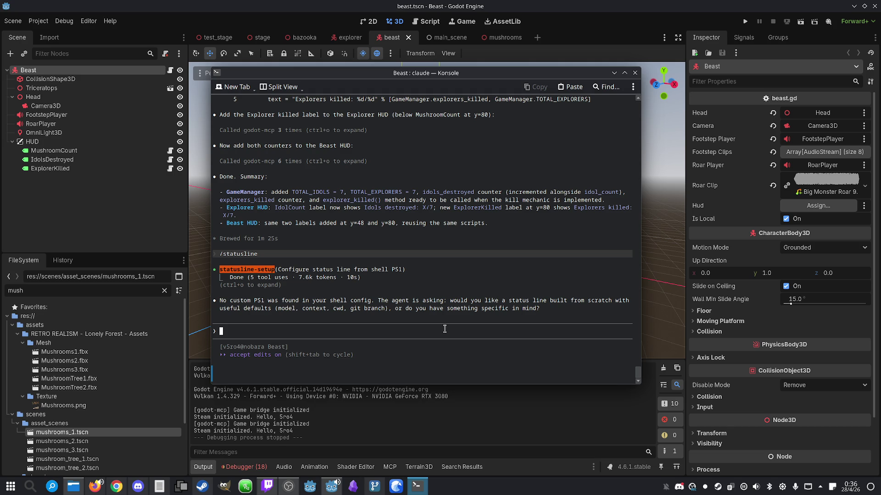
pyautogui.write('cancel')
pyautogui.press('Return')
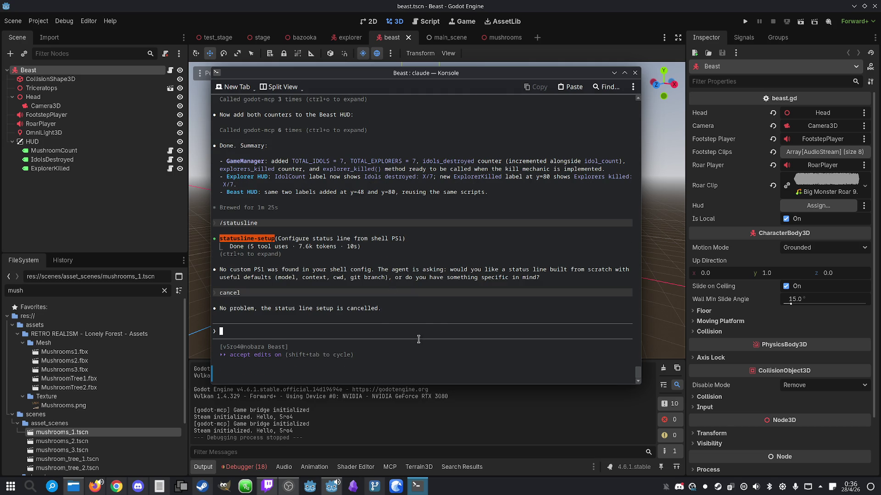
pyautogui.click(607, 10)
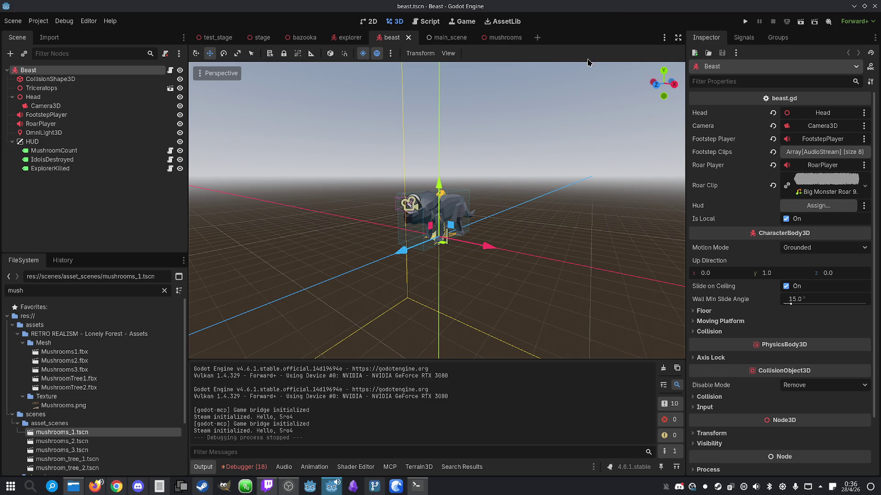
# - Set the Beast HUD's MushroomCount label text to 'Mushrooms:'
pyautogui.moveTo(516, 186); pyautogui.dragTo(472, 189)
pyautogui.press('f')
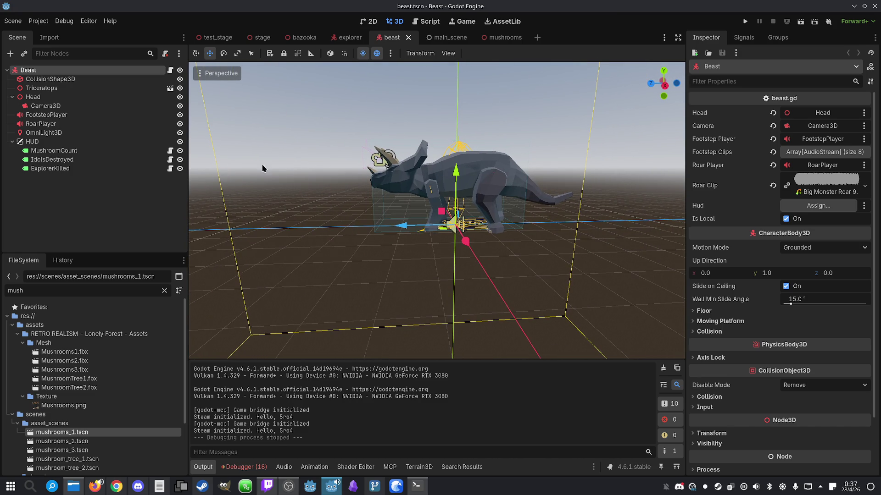
pyautogui.click(93, 145)
pyautogui.click(94, 151)
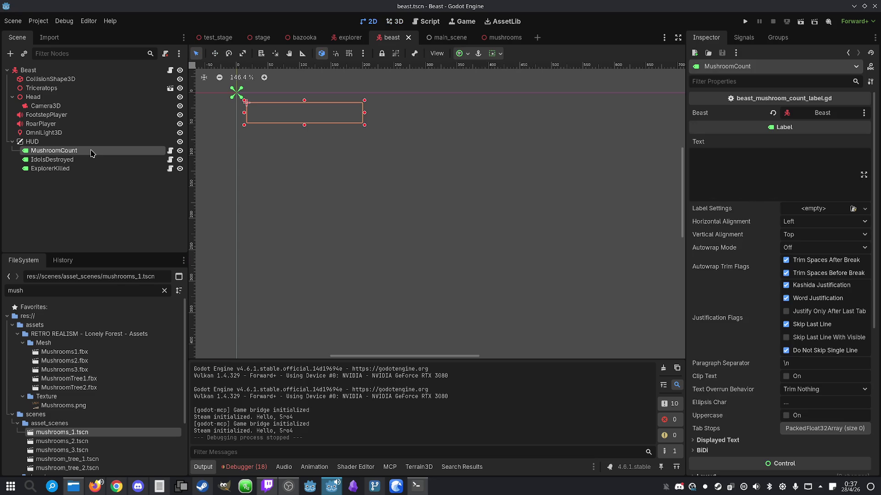
pyautogui.click(96, 162)
pyautogui.click(91, 168)
pyautogui.click(94, 150)
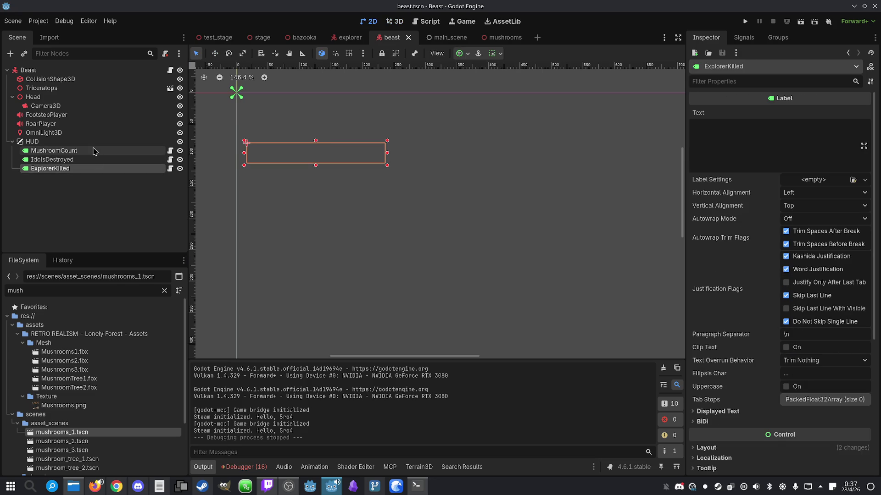
pyautogui.click(736, 166)
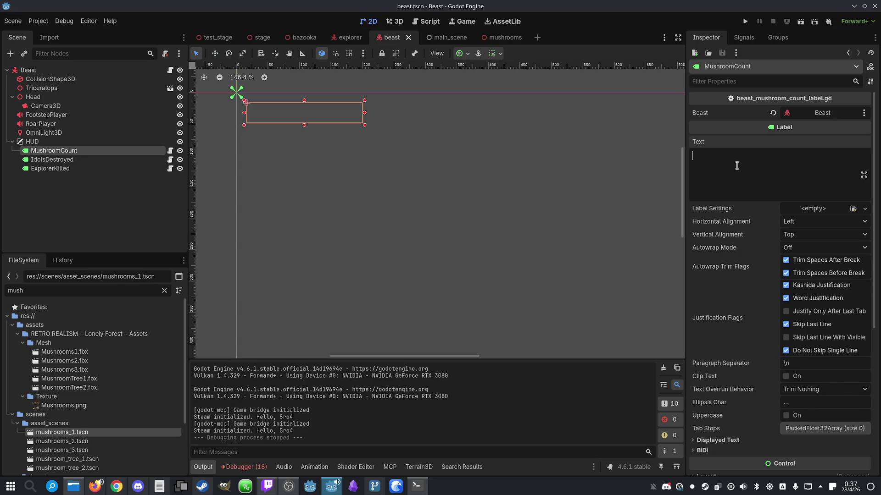
pyautogui.write('Mushrooms:')
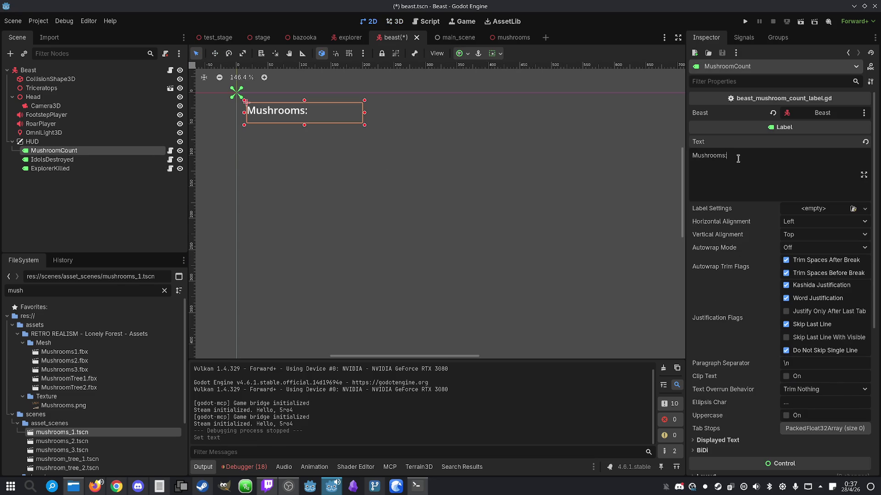
# - Set the label texts to 'Idols destroyed: 0/7' and 'Explorers killed: 0/7'
pyautogui.click(104, 168)
pyautogui.click(106, 159)
pyautogui.click(742, 137)
pyautogui.write('Idols destroyed: 0/7')
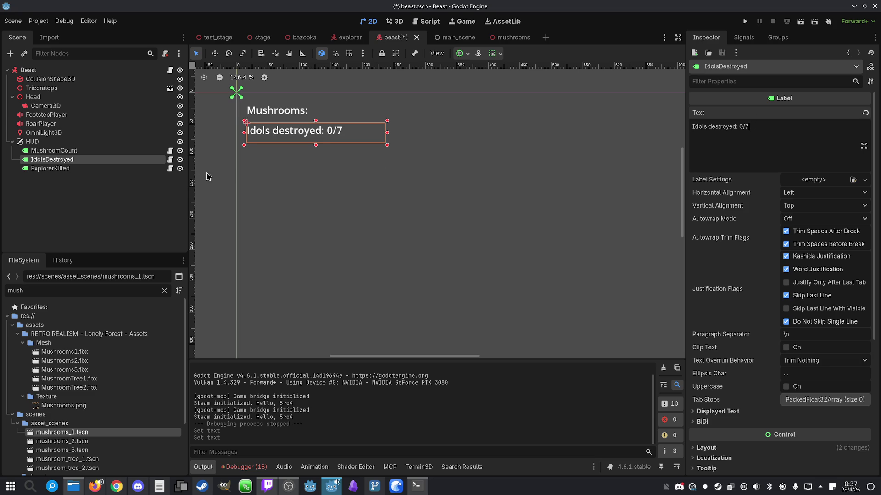
pyautogui.click(51, 168)
pyautogui.click(730, 136)
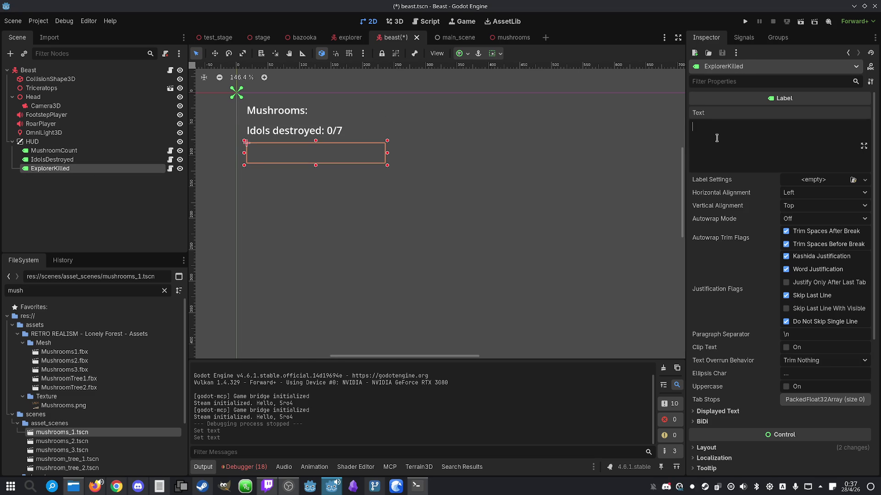
pyautogui.write('Explorers killed: 0/7')
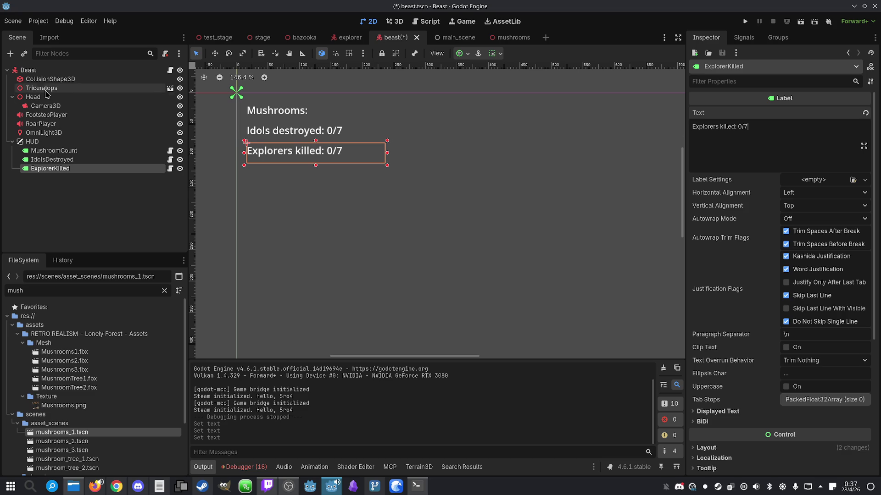
# - Place Idols destroyed and Explorers killed side by side on the top line above Mushrooms
pyautogui.click(40, 161)
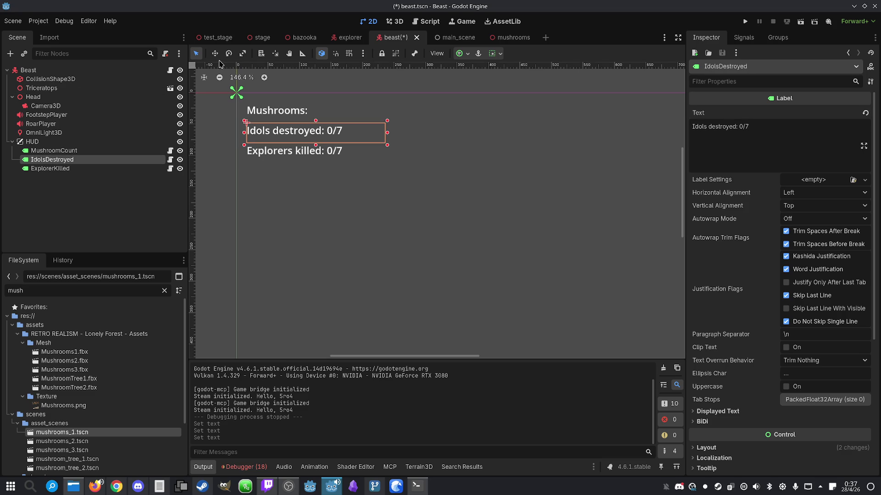
pyautogui.moveTo(249, 134); pyautogui.dragTo(246, 114)
pyautogui.click(145, 150)
pyautogui.click(243, 151)
pyautogui.hotkey('ctrl', 'z')
pyautogui.moveTo(246, 157)
pyautogui.mouseDown()
pyautogui.moveTo(249, 114)
pyautogui.moveTo(365, 114)
pyautogui.mouseUp()
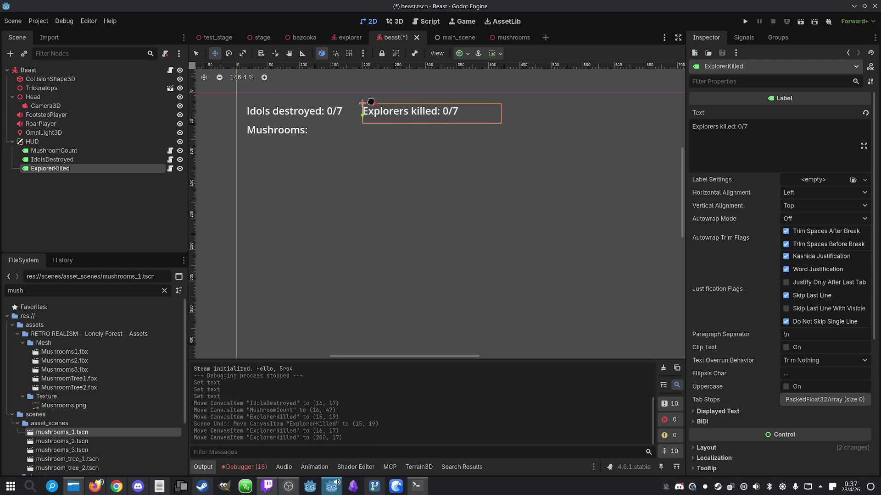
# - Clear the node selection and save the beast scene
pyautogui.click(113, 159)
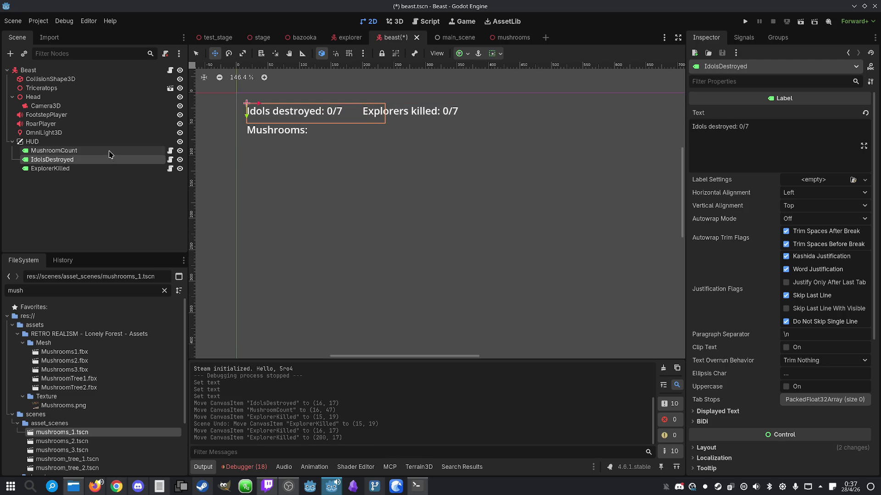
pyautogui.click(112, 151)
pyautogui.click(112, 142)
pyautogui.click(109, 205)
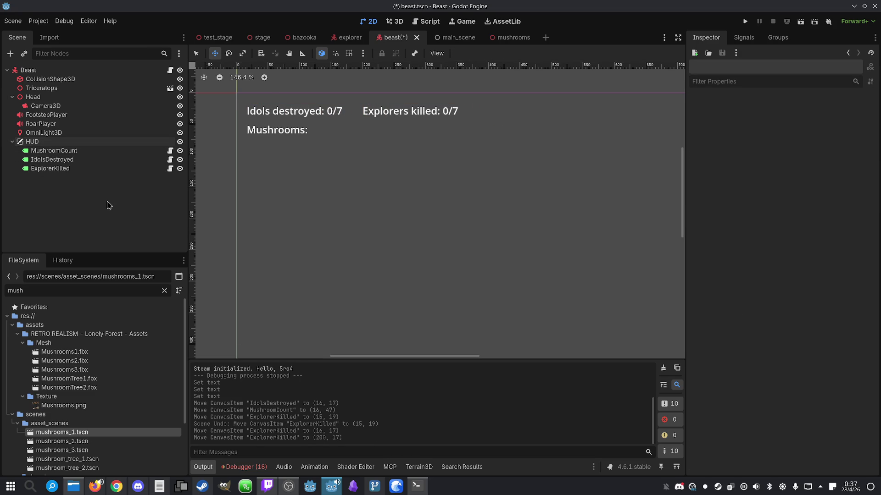
pyautogui.scroll(-3, 333, 193)
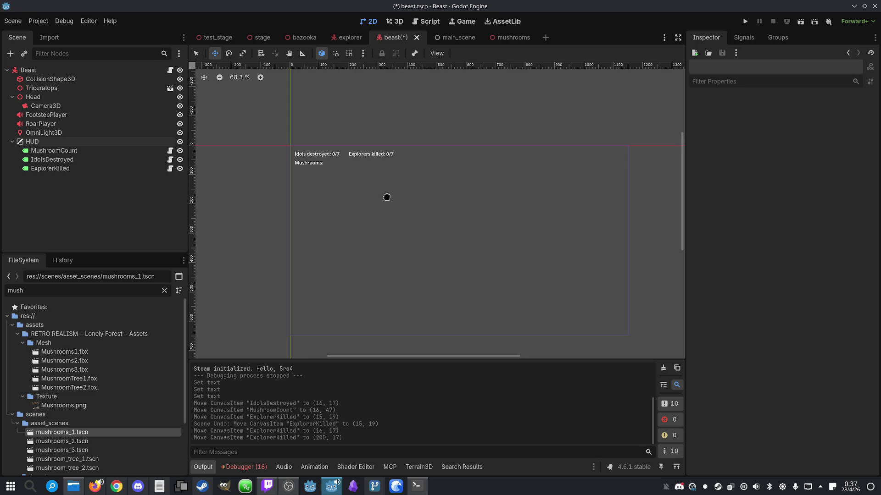
pyautogui.hotkey('ctrl', 's')
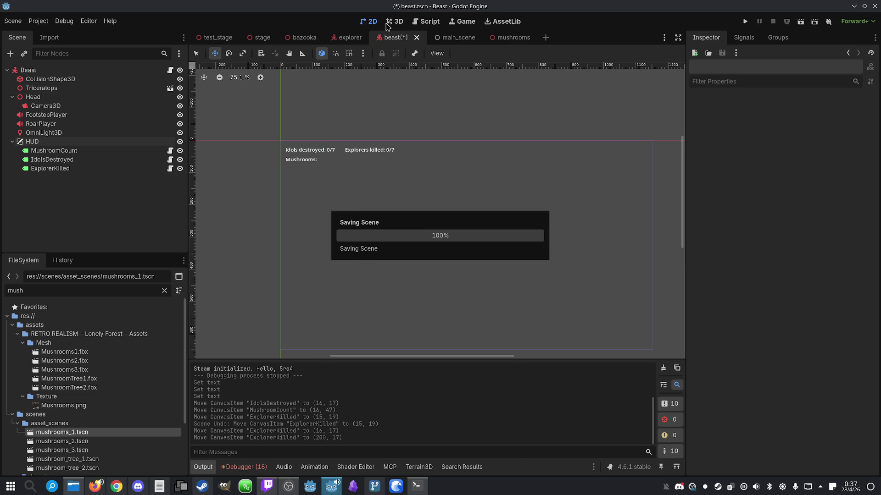
pyautogui.click(489, 37)
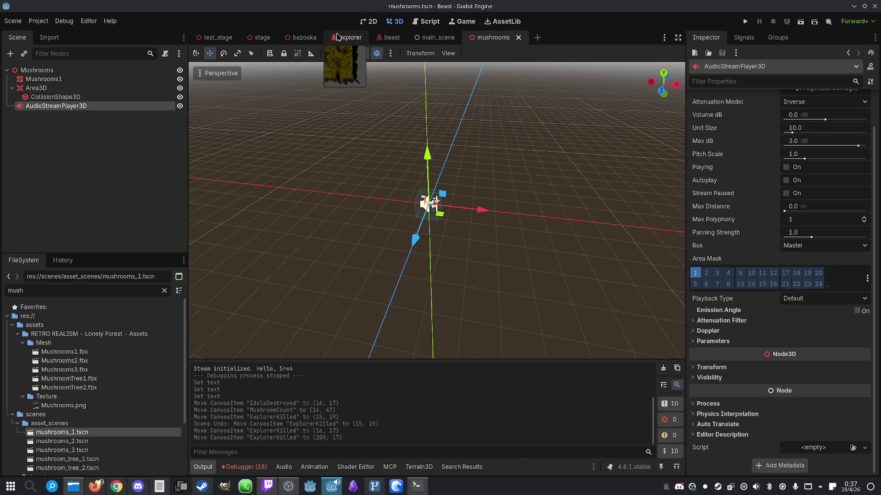
# - Copy 'Idols destroyed: 0/7' from the beast's IdolsDestroyed label into the explorer's IdolCount label
pyautogui.click(350, 38)
pyautogui.scroll(-5, 73, 191)
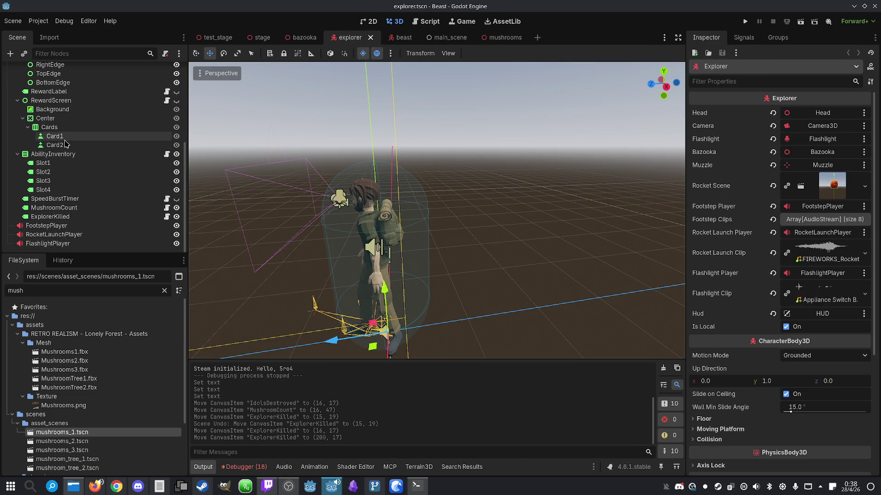
pyautogui.scroll(2, 69, 160)
pyautogui.scroll(3, 64, 164)
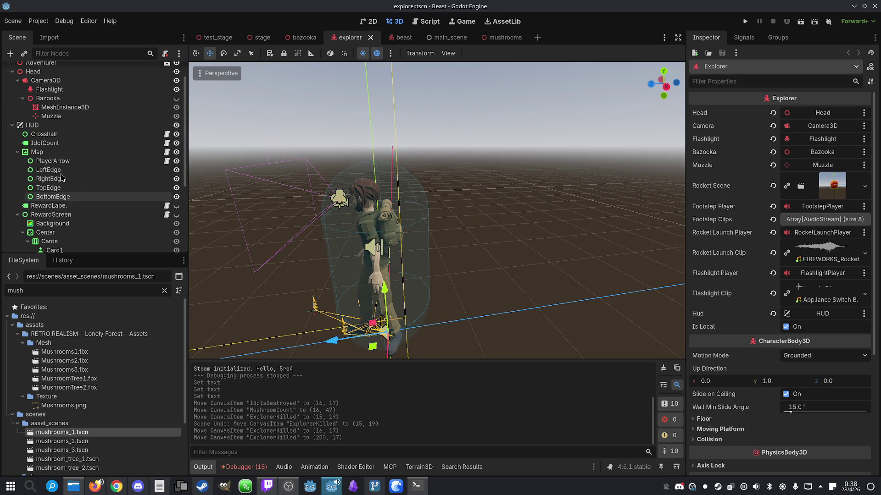
pyautogui.click(65, 134)
pyautogui.click(65, 144)
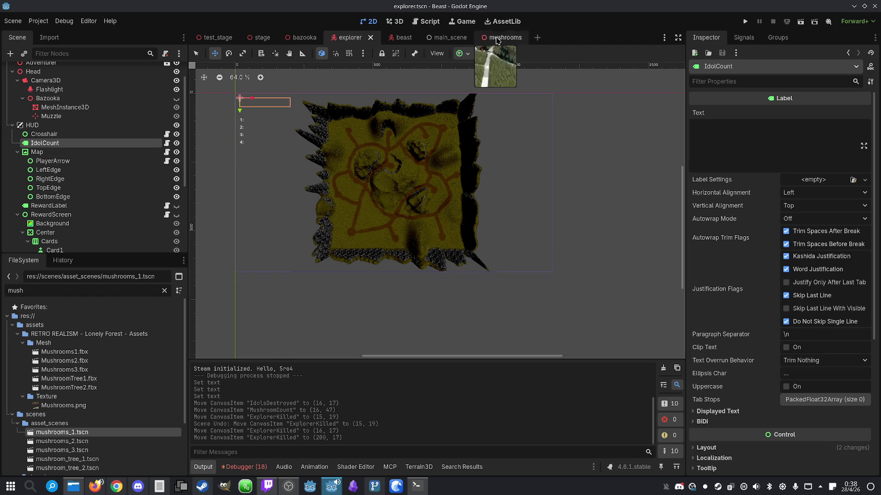
pyautogui.click(401, 37)
pyautogui.click(157, 160)
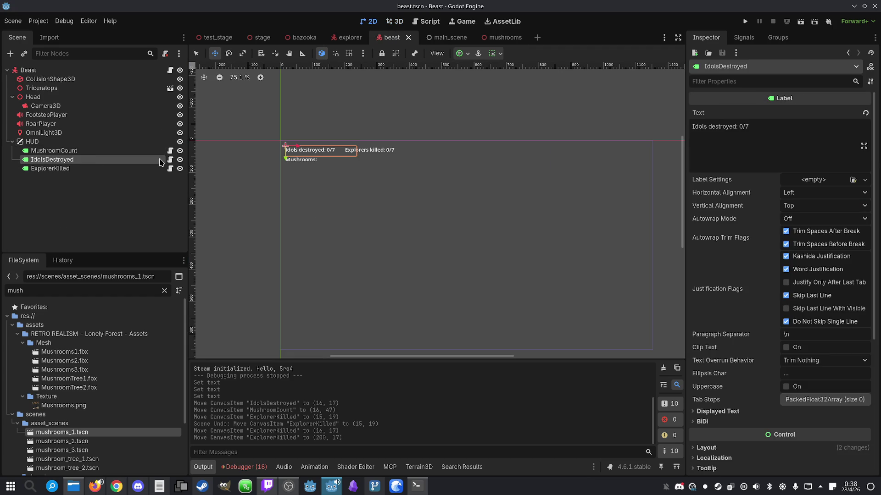
pyautogui.tripleClick(732, 133)
pyautogui.hotkey('ctrl', 'c')
pyautogui.click(347, 38)
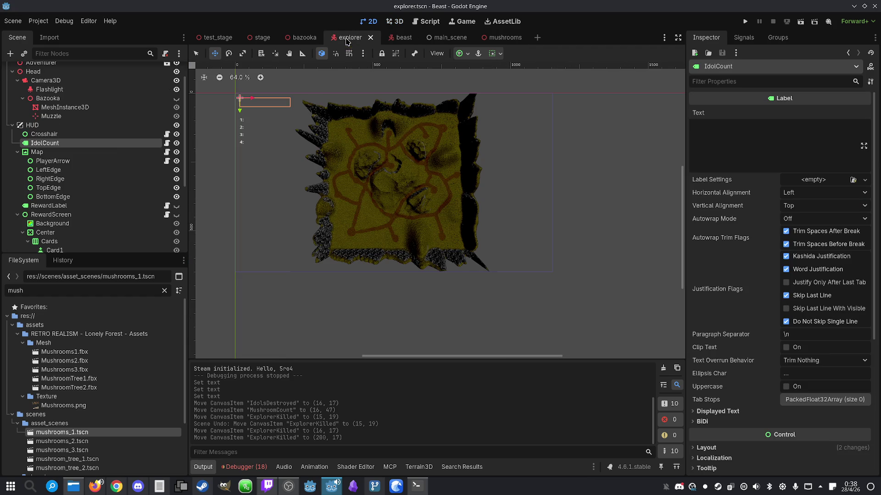
pyautogui.click(707, 144)
pyautogui.hotkey('ctrl', 'v')
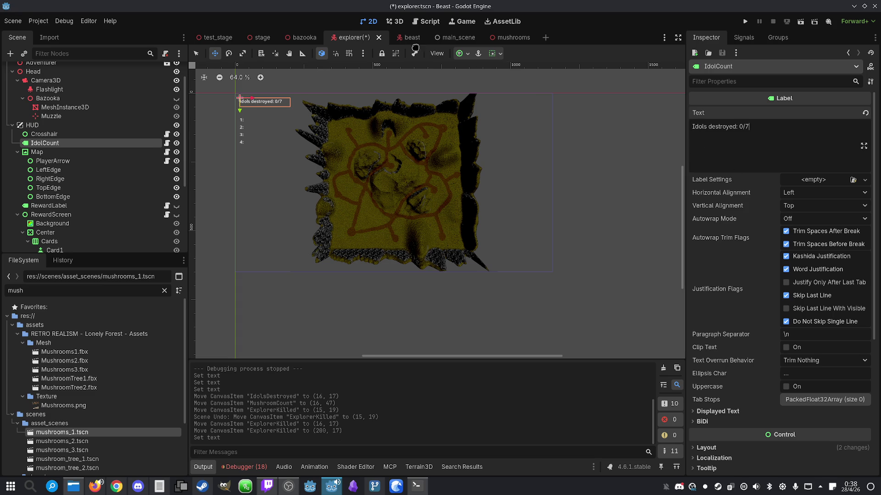
# - Paste 'Explorers killed: 0/7' from the beast's ExplorerKilled label into the explorer's ExplorerKilled label
pyautogui.click(404, 38)
pyautogui.click(60, 168)
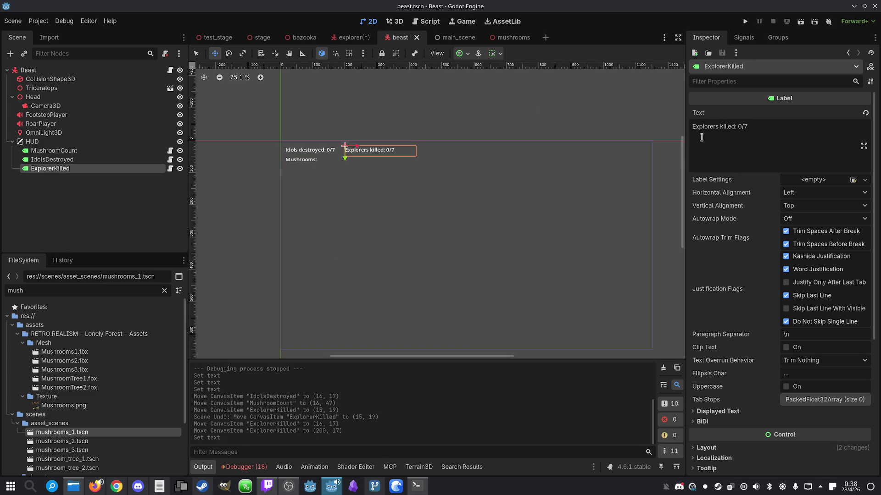
pyautogui.click(353, 37)
pyautogui.scroll(-2, 72, 165)
pyautogui.scroll(-1, 73, 162)
pyautogui.scroll(-3, 72, 201)
pyautogui.click(72, 216)
pyautogui.click(706, 166)
pyautogui.write('Explorers killed: 0/7')
# - Compare the beast's MushroomCount label with the explorer's MushroomCount and ExplorerKilled labels
pyautogui.click(415, 37)
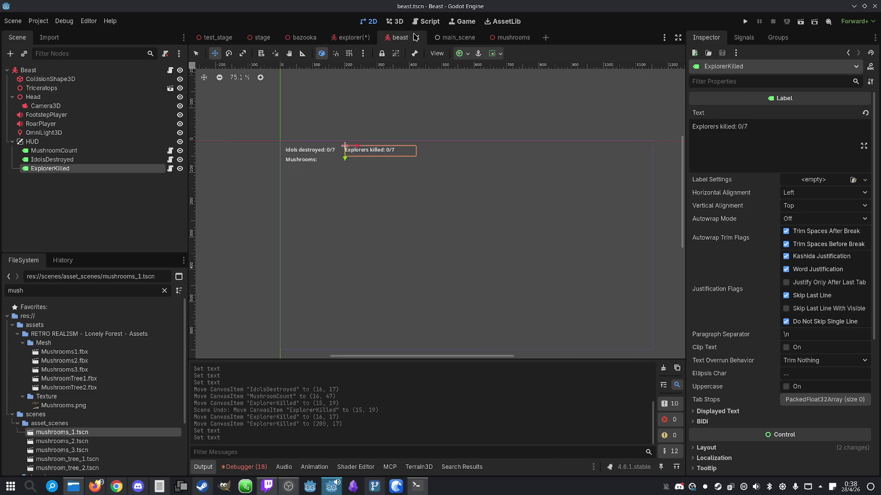
pyautogui.click(98, 150)
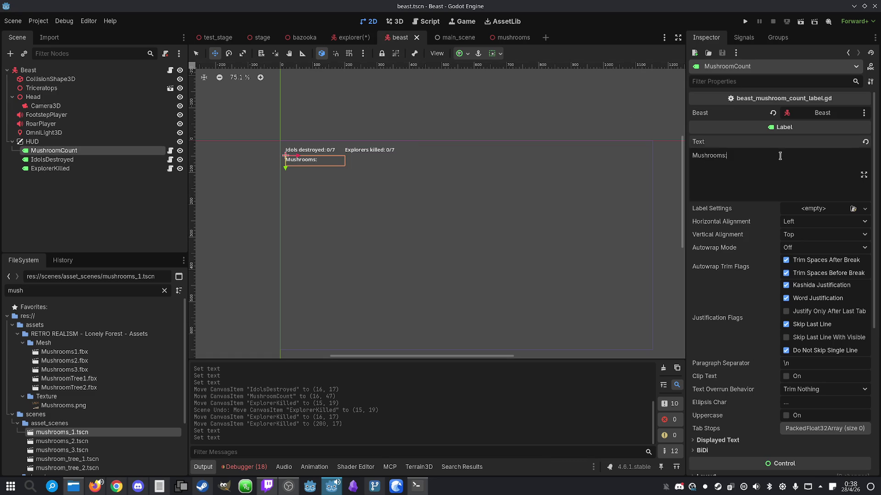
pyautogui.click(344, 36)
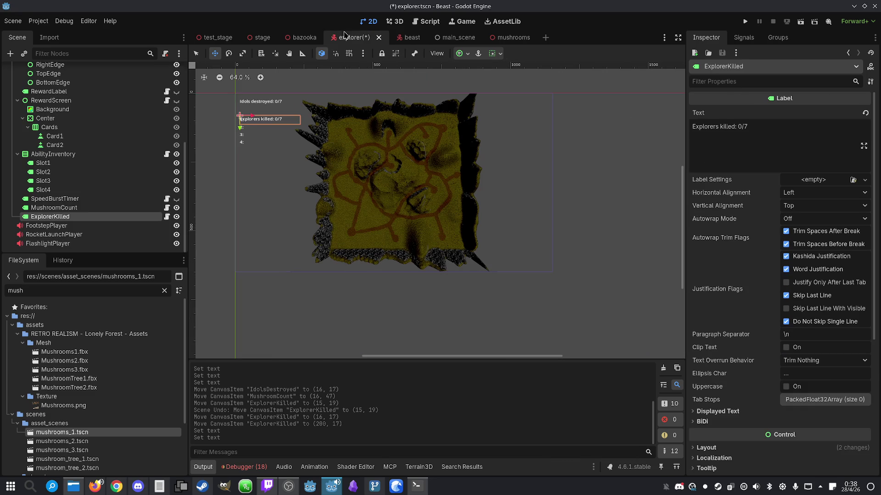
pyautogui.click(53, 208)
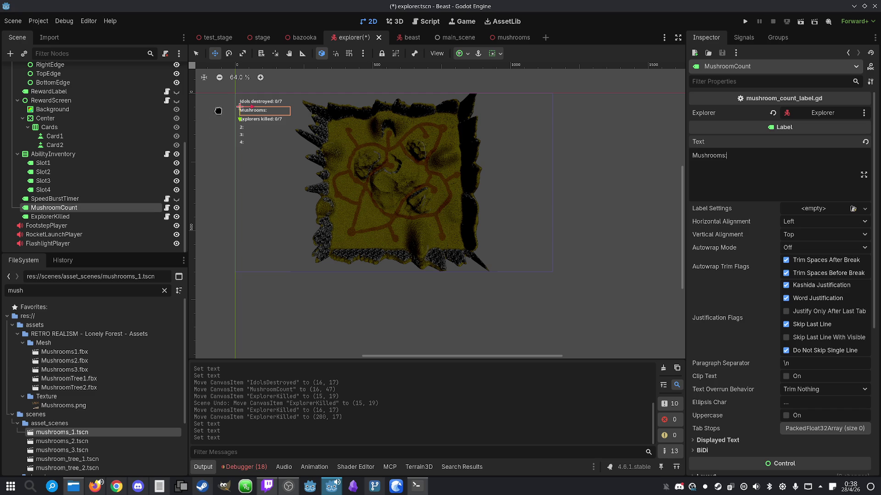
pyautogui.click(50, 217)
pyautogui.scroll(3, 274, 68)
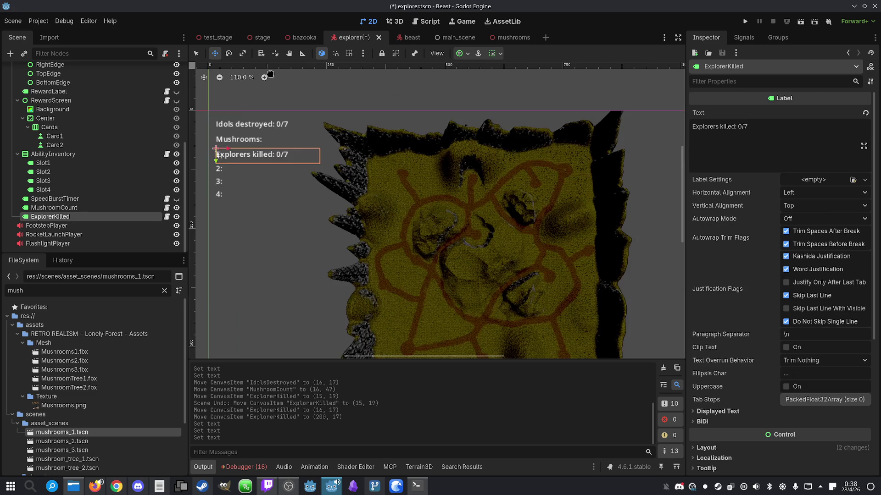
# - Place the Explorers killed label beside Idols destroyed, after undoing two trial placements
pyautogui.scroll(3, 277, 71)
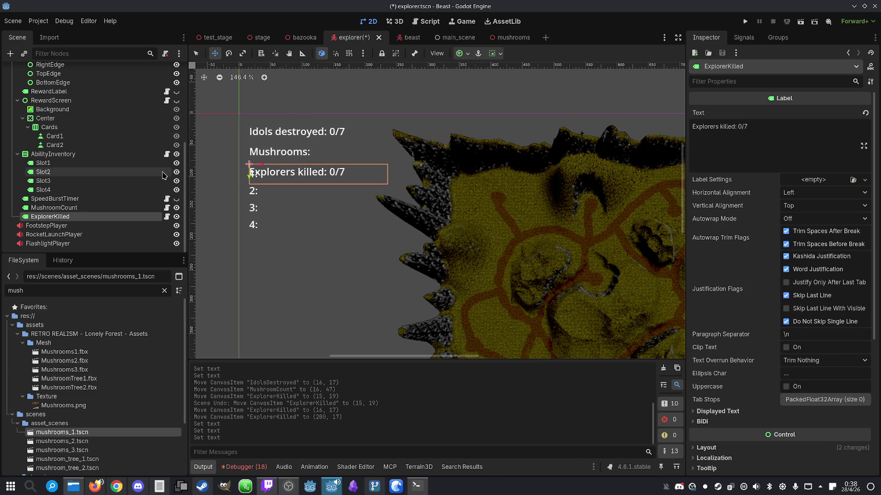
pyautogui.moveTo(247, 180); pyautogui.dragTo(248, 140)
pyautogui.hotkey('ctrl', 'z')
pyautogui.moveTo(249, 182)
pyautogui.mouseDown()
pyautogui.moveTo(249, 138)
pyautogui.moveTo(371, 127)
pyautogui.moveTo(278, 137)
pyautogui.moveTo(296, 124)
pyautogui.moveTo(376, 123)
pyautogui.mouseUp()
pyautogui.hotkey('ctrl', 'z')
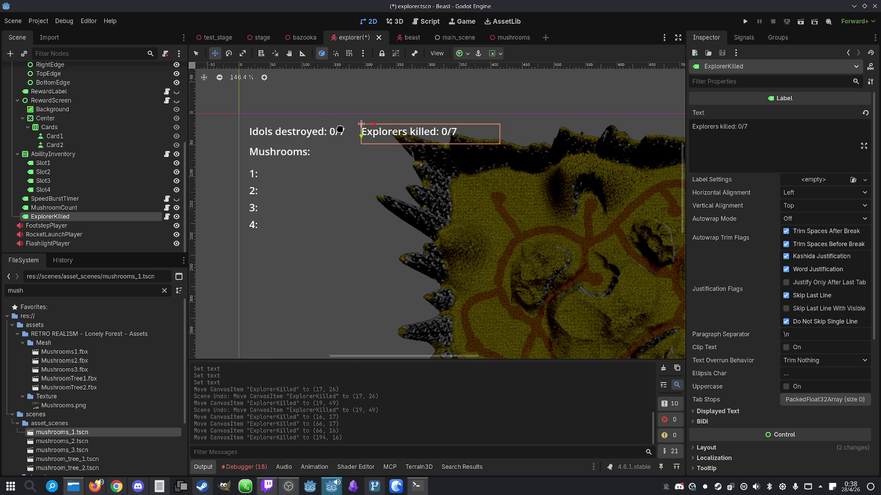
pyautogui.click(77, 208)
# - Check the SpeedBurstTimer and RewardLabel nodes, save the explorer scene, and run the game
pyautogui.click(69, 198)
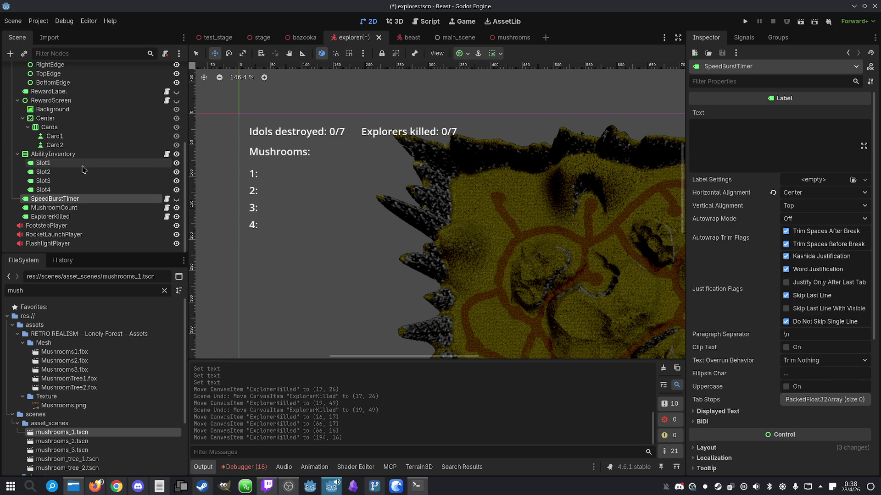
pyautogui.scroll(2, 83, 147)
pyautogui.click(83, 138)
pyautogui.scroll(2, 83, 147)
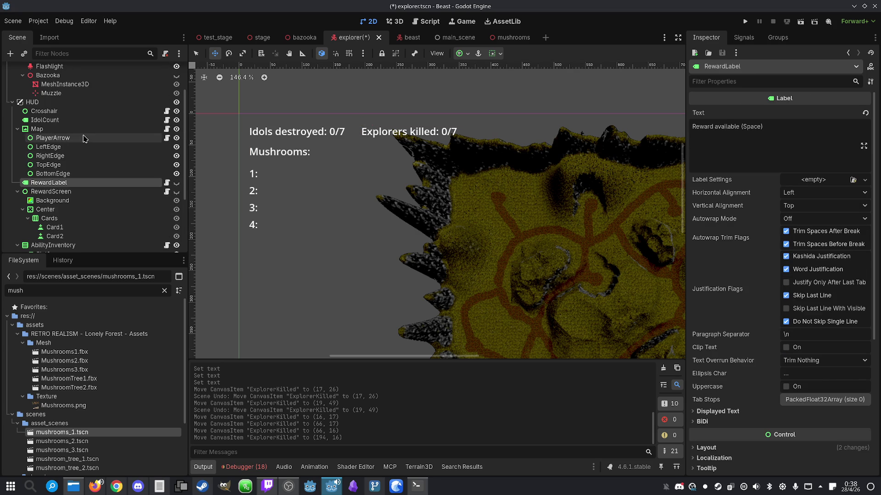
pyautogui.scroll(-2, 290, 169)
pyautogui.scroll(-1, 290, 169)
pyautogui.hotkey('ctrl', 's')
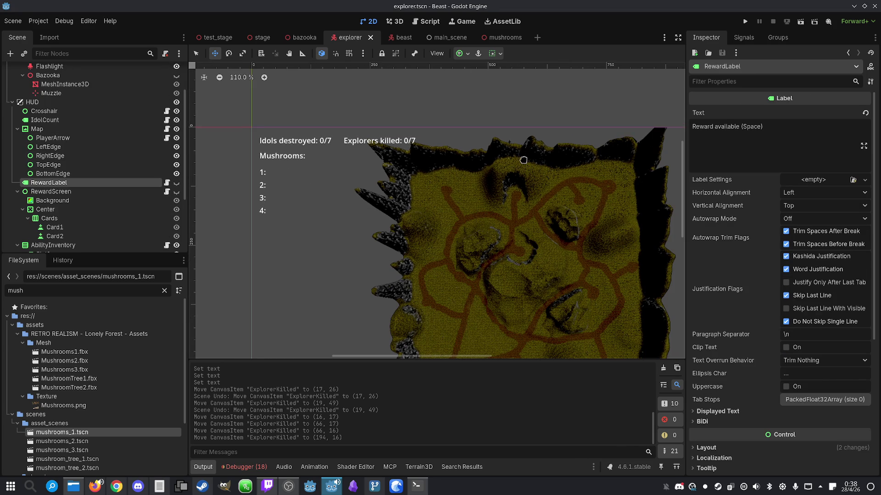
pyautogui.click(744, 21)
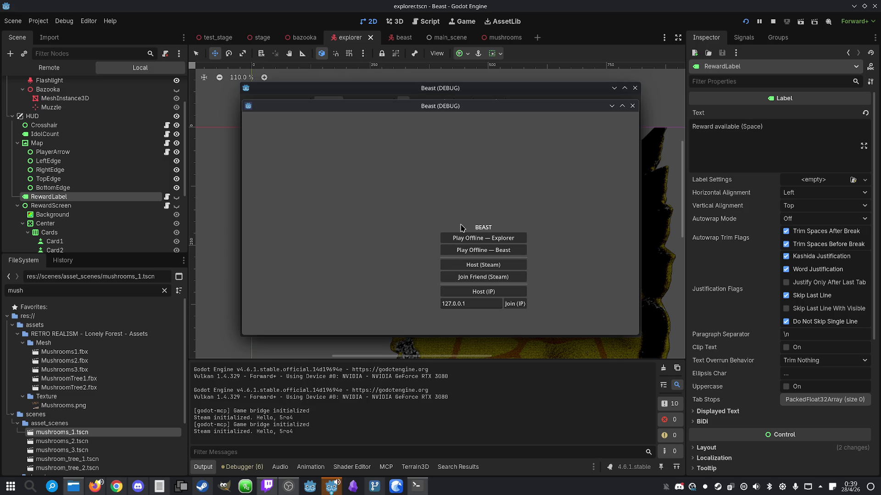
# - Arrange the two game windows side by side, one left and one right
pyautogui.moveTo(408, 110); pyautogui.dragTo(650, 104)
pyautogui.moveTo(455, 89)
pyautogui.mouseDown()
pyautogui.moveTo(275, 80)
pyautogui.moveTo(256, 89)
pyautogui.mouseUp()
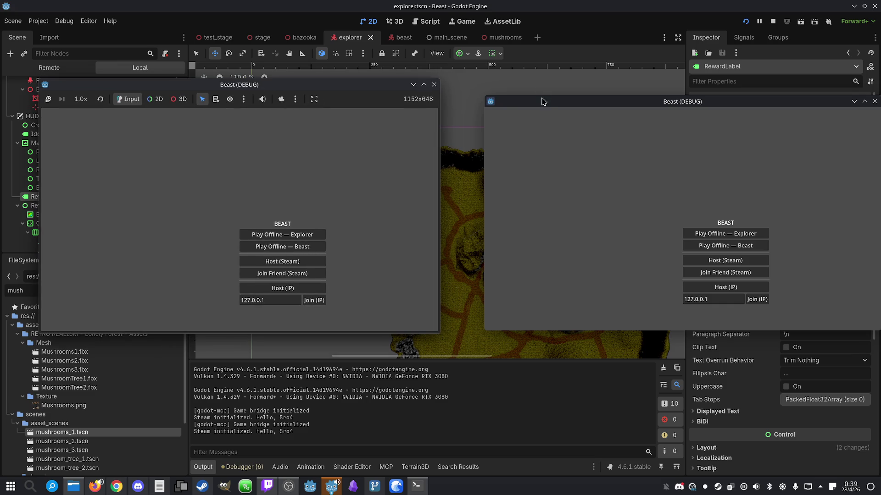
pyautogui.moveTo(548, 108)
pyautogui.mouseDown()
pyautogui.moveTo(502, 108)
pyautogui.moveTo(517, 102)
pyautogui.mouseUp()
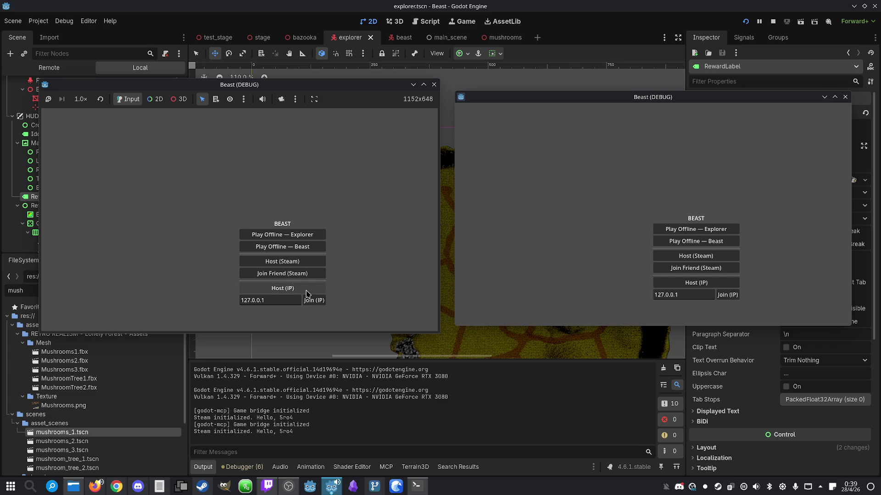
# - Host over IP in the left game, join from the right, make player 1 Beast, and start
pyautogui.click(305, 290)
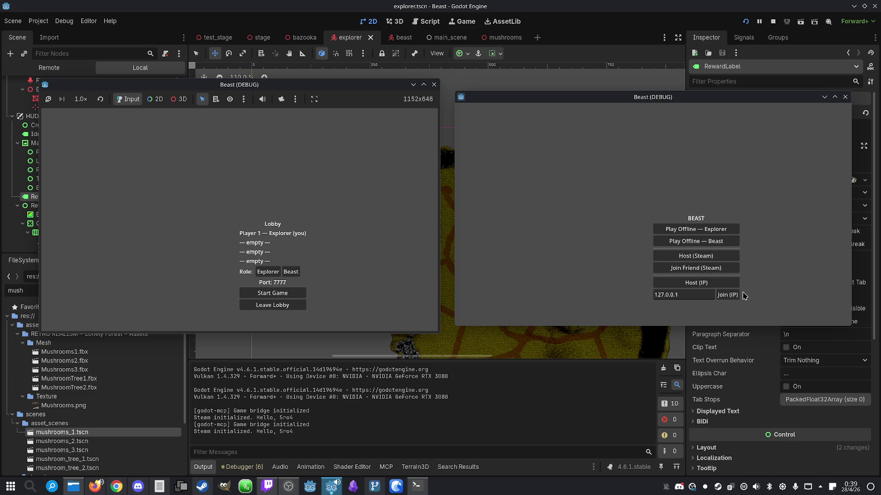
pyautogui.click(733, 294)
pyautogui.click(296, 272)
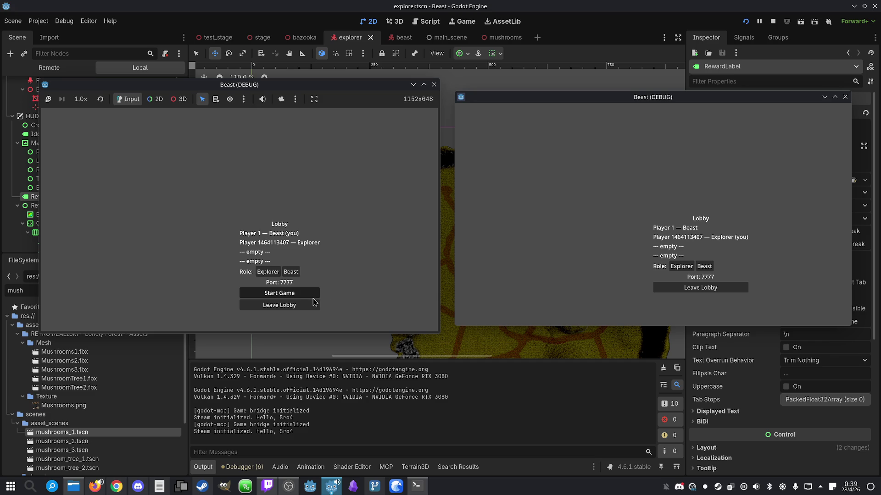
pyautogui.click(280, 293)
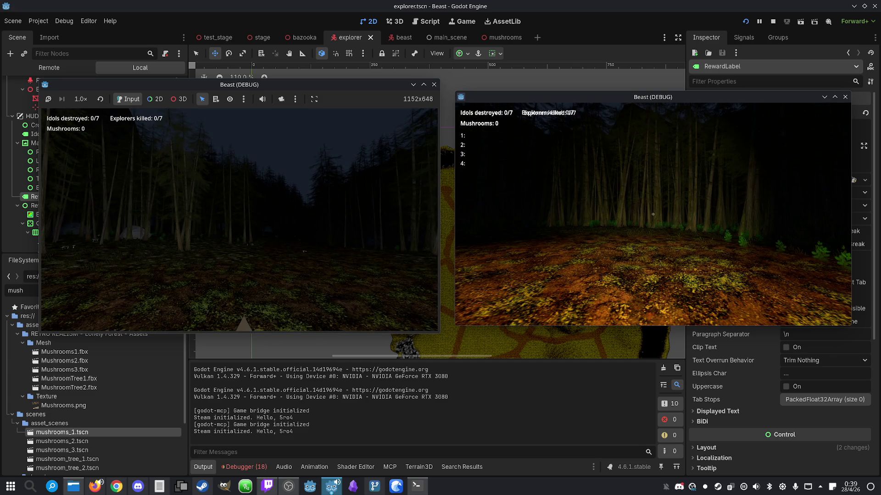
# - Walk both players through the forest collecting mushrooms, then stop the running game
pyautogui.press('w')
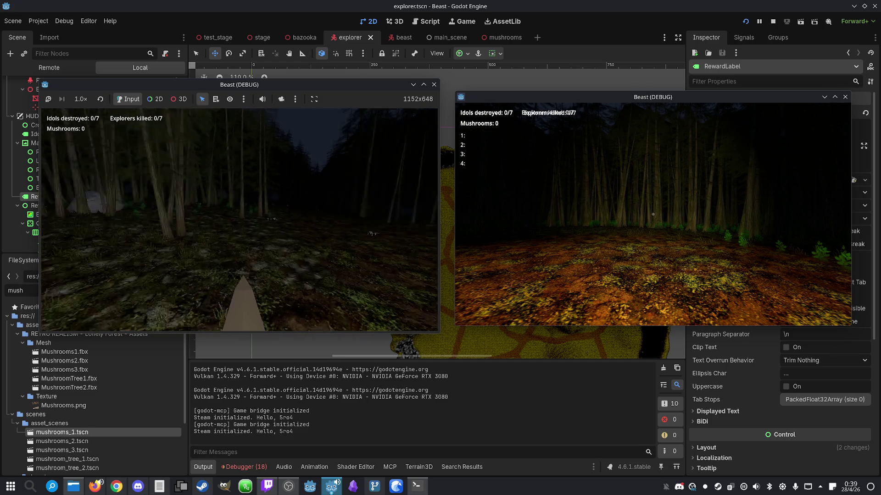
pyautogui.press('w')
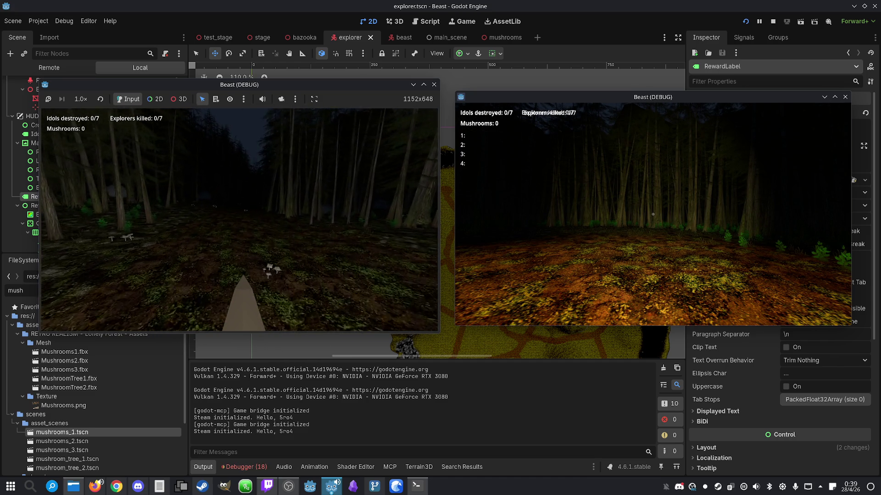
pyautogui.press('w')
pyautogui.press('super')
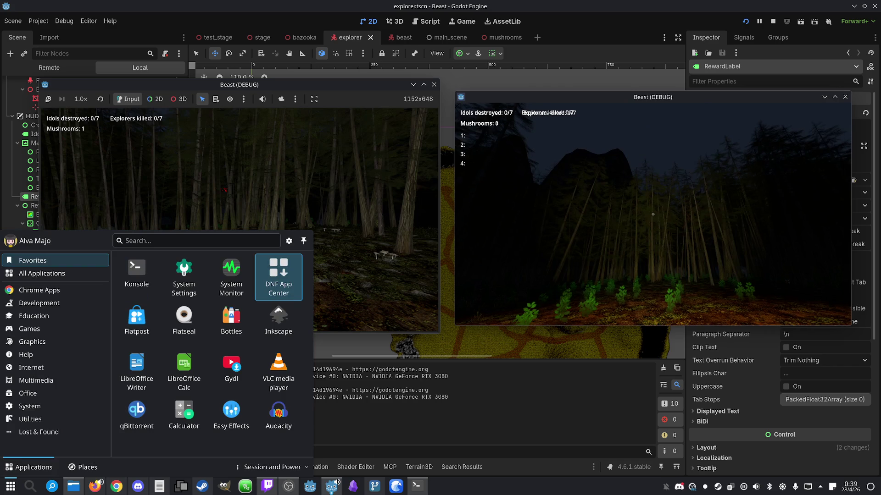
pyautogui.press('super')
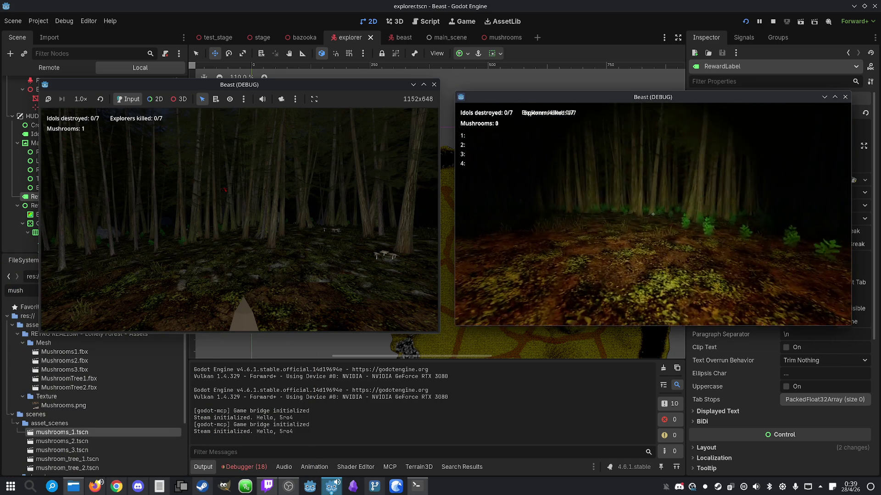
pyautogui.press('super')
pyautogui.press('super')
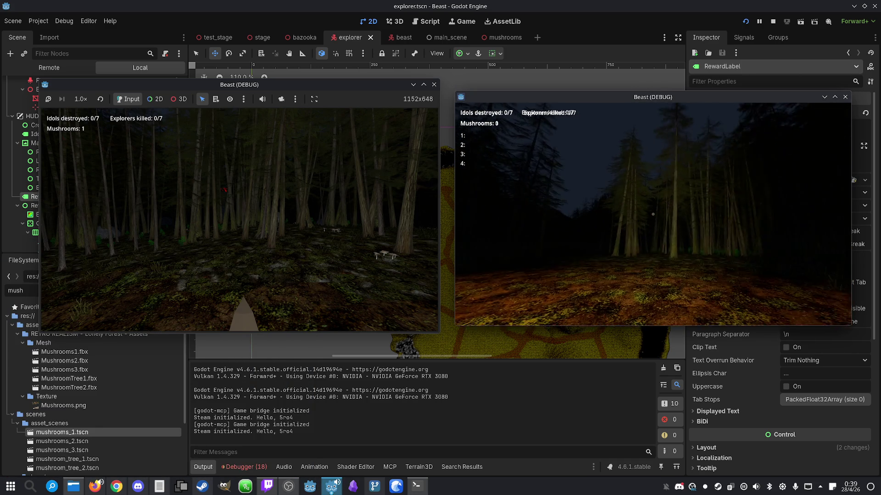
pyautogui.press('super')
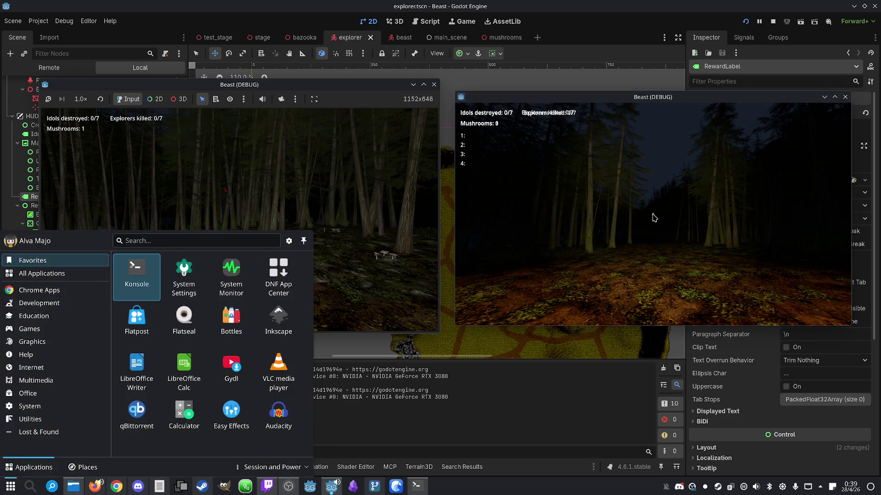
pyautogui.press('super')
pyautogui.press('super')
pyautogui.click(504, 225)
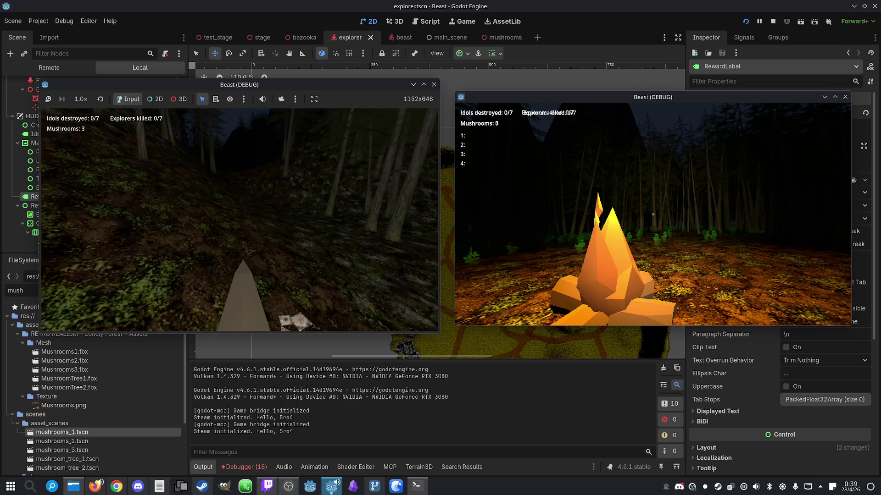
pyautogui.press('super')
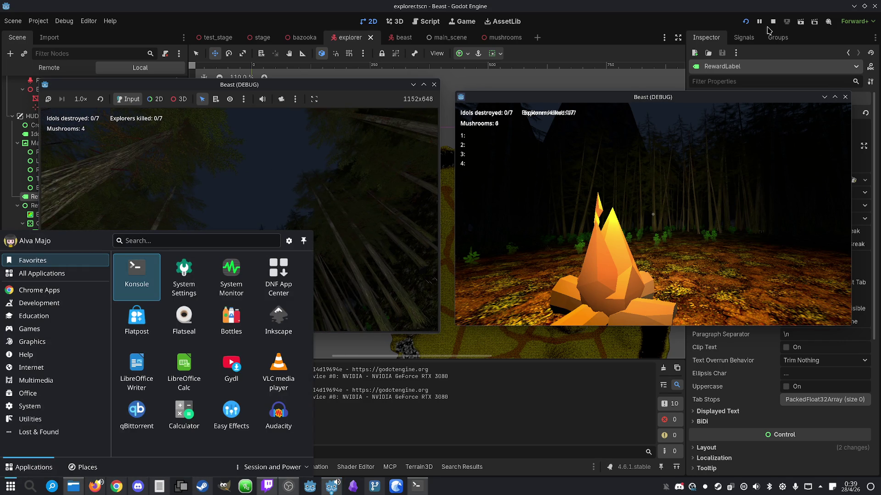
pyautogui.click(773, 23)
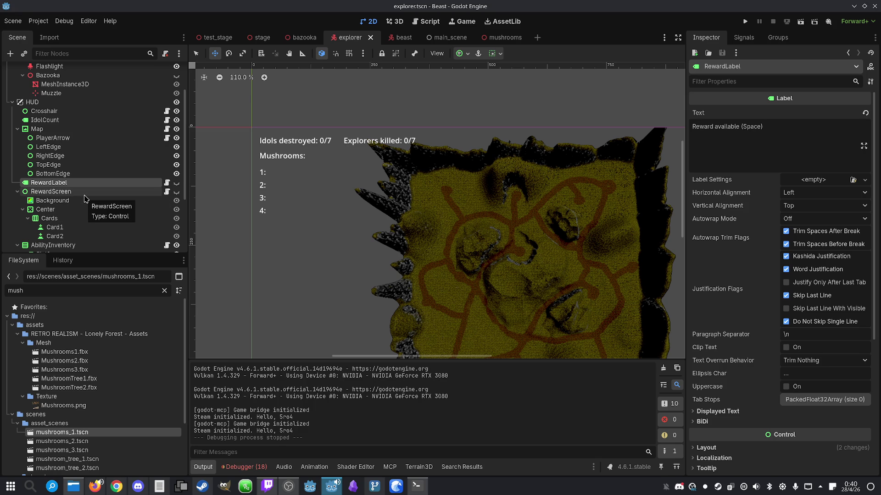
# - Lower the beast's RoarPlayer volume to about -32.8 dB, save the beast scene, and return to the explorer scene
pyautogui.click(404, 38)
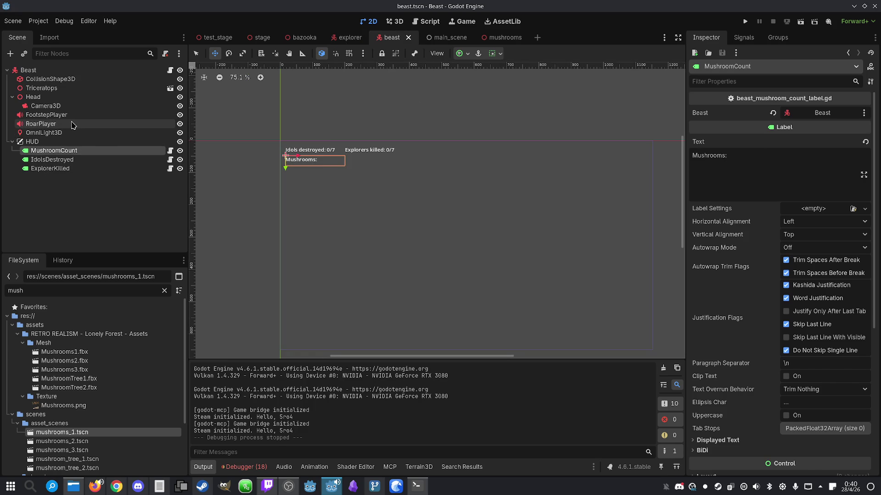
pyautogui.click(72, 124)
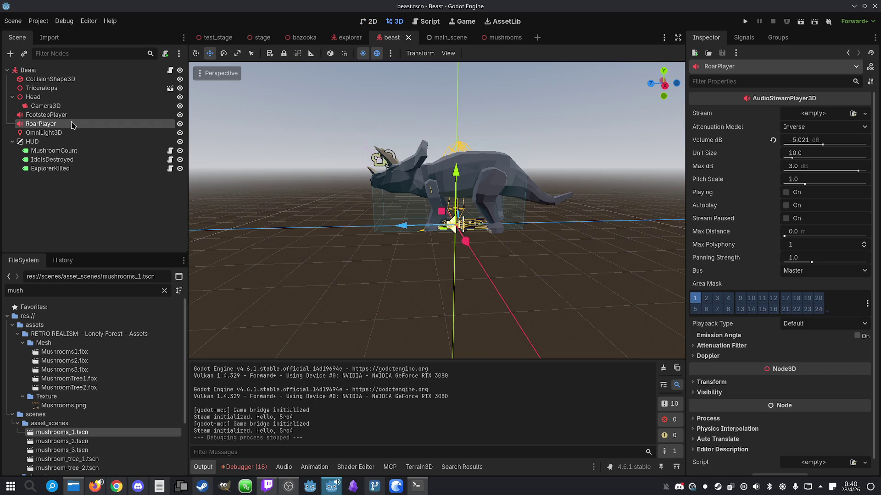
pyautogui.click(820, 154)
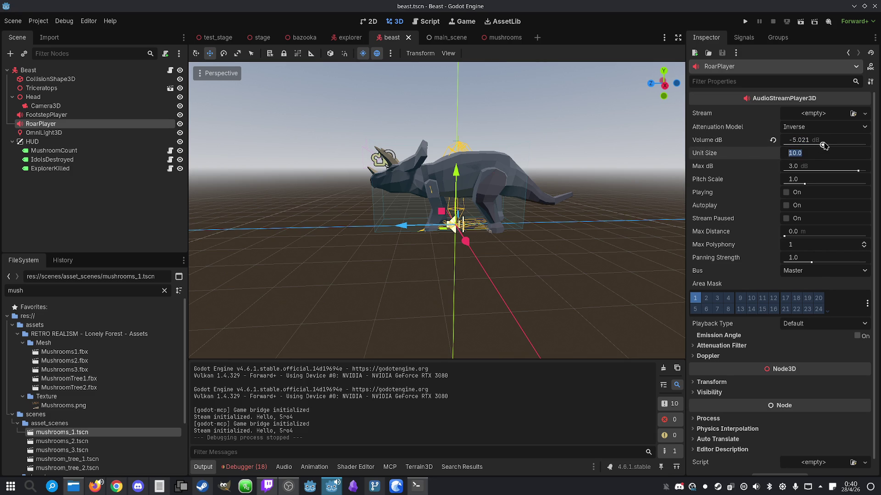
pyautogui.moveTo(823, 145); pyautogui.dragTo(814, 147)
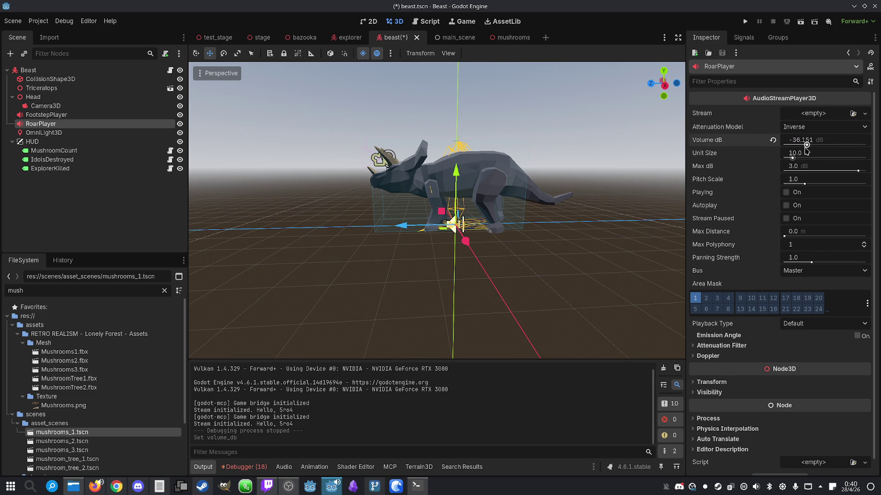
pyautogui.hotkey('ctrl', 's')
pyautogui.click(350, 37)
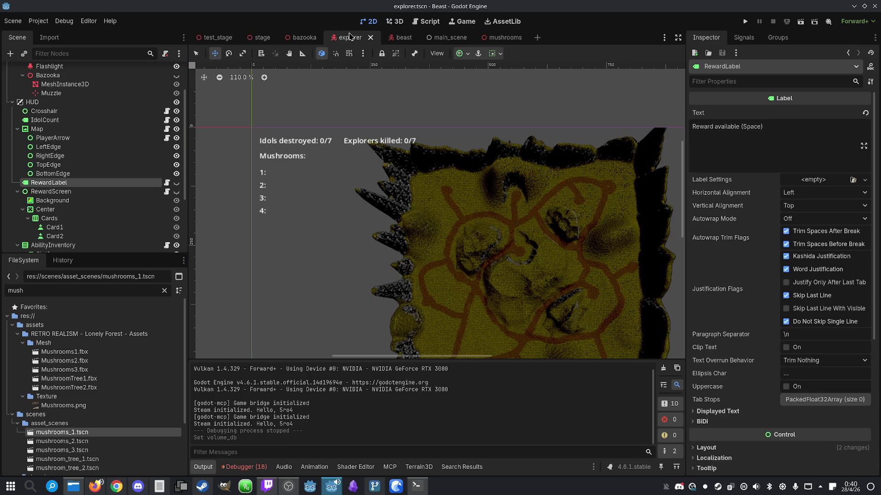
pyautogui.click(92, 192)
# - Collapse the AbilityInventory and Map children in the Scene dock and select MushroomCount
pyautogui.click(32, 183)
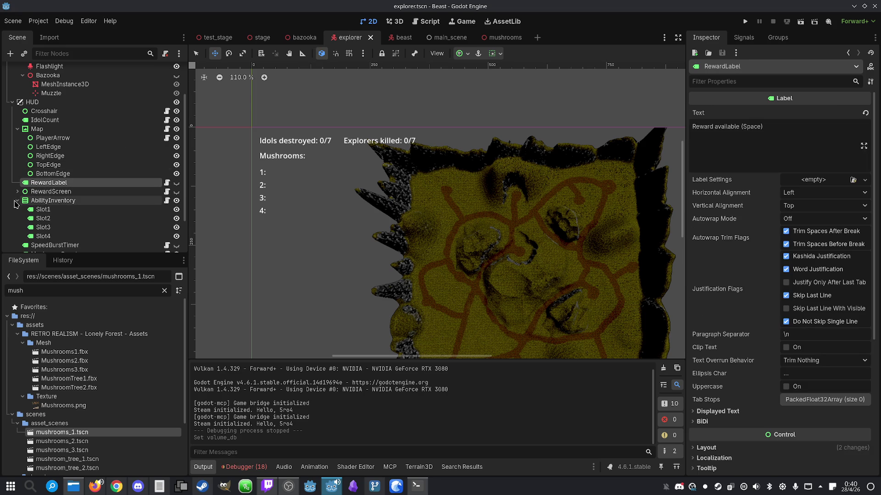
pyautogui.click(17, 201)
pyautogui.click(16, 130)
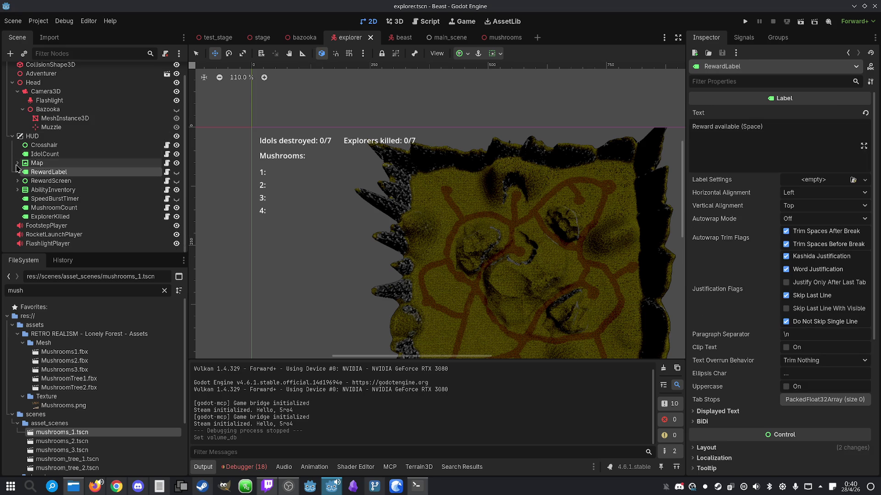
pyautogui.click(69, 210)
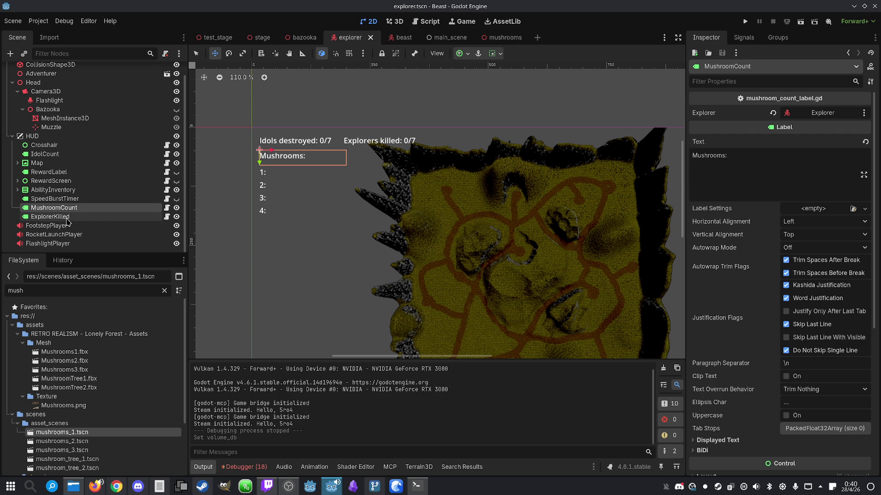
pyautogui.keyDown('ctrl'); pyautogui.click(61, 219); pyautogui.keyUp('ctrl')
pyautogui.keyDown('ctrl'); pyautogui.click(58, 217); pyautogui.keyUp('ctrl')
pyautogui.press('F2')
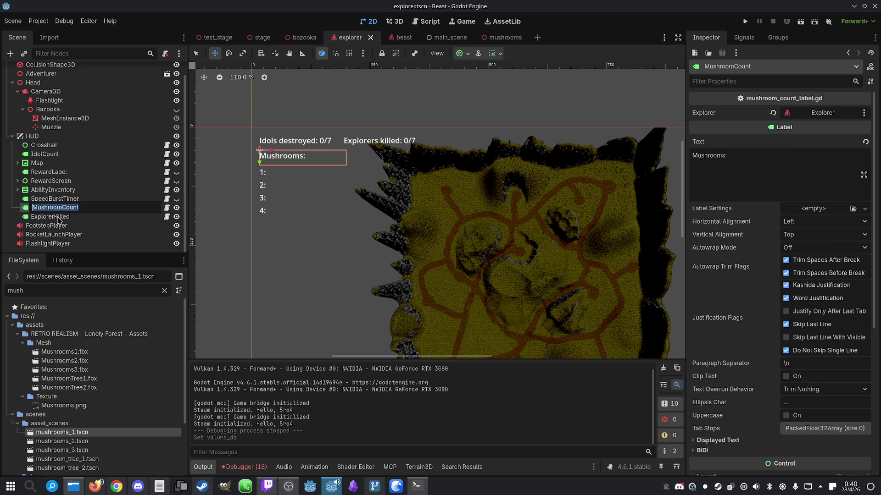
pyautogui.press('Escape')
# - Reorder labels as IdolCount, ExplorerKilled, MushroomCount, move Map below Crosshair, and open explorer_killed_label.gd
pyautogui.moveTo(27, 216); pyautogui.dragTo(39, 159)
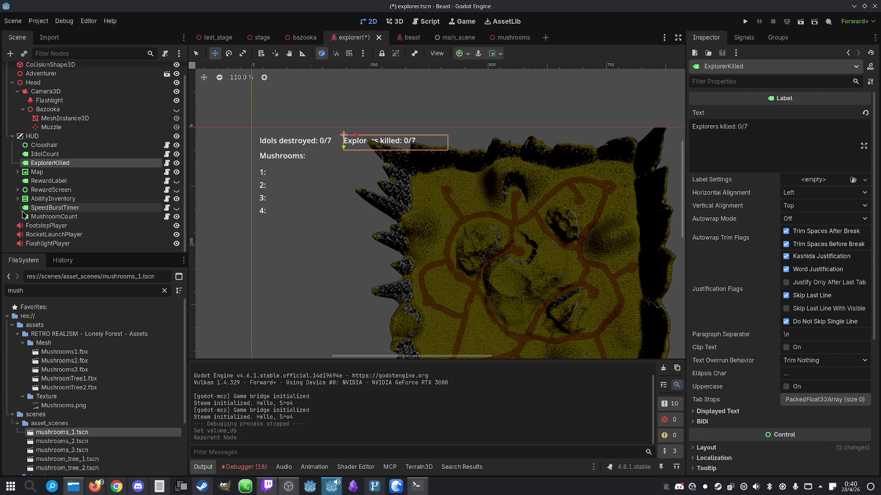
pyautogui.moveTo(24, 217); pyautogui.dragTo(37, 171)
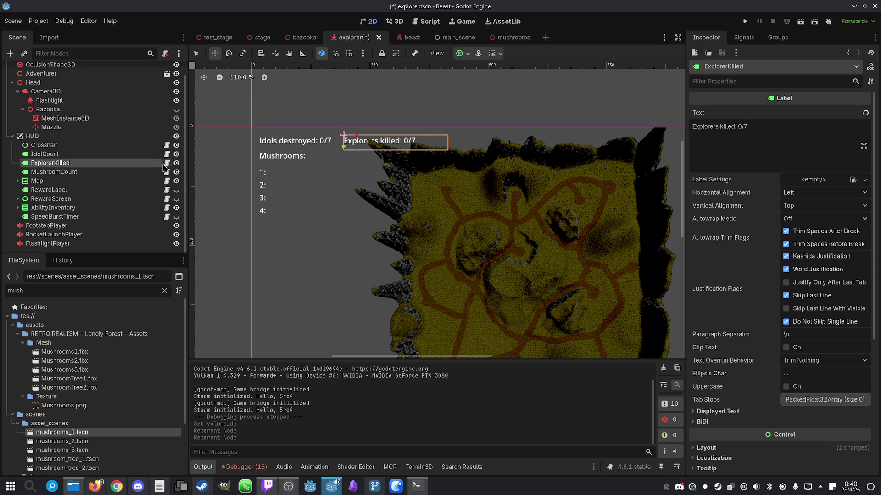
pyautogui.moveTo(38, 181); pyautogui.dragTo(42, 153)
pyautogui.click(41, 171)
pyautogui.click(166, 172)
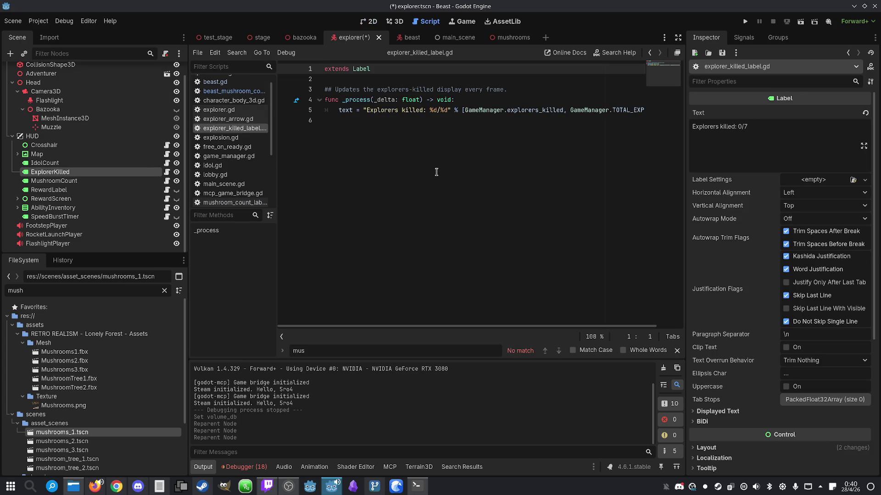
# - Review the explorers-killed text line in the script, select IdolCount, and save the explorer scene
pyautogui.click(489, 110)
pyautogui.moveTo(478, 328)
pyautogui.mouseDown()
pyautogui.moveTo(603, 328)
pyautogui.moveTo(582, 328)
pyautogui.mouseUp()
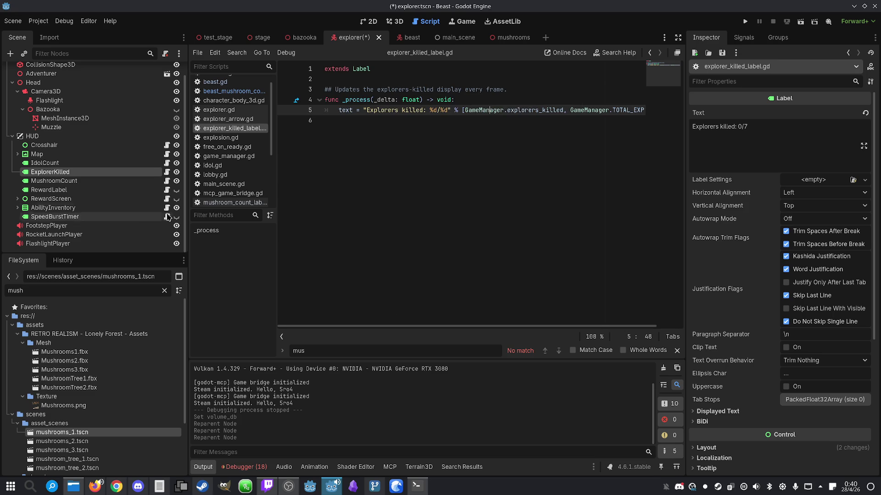
pyautogui.click(98, 163)
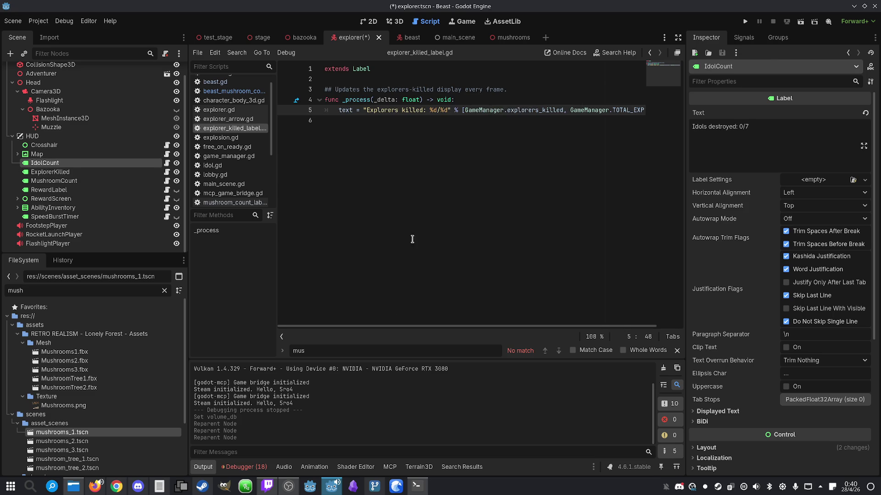
pyautogui.click(542, 99)
pyautogui.hotkey('ctrl', 's')
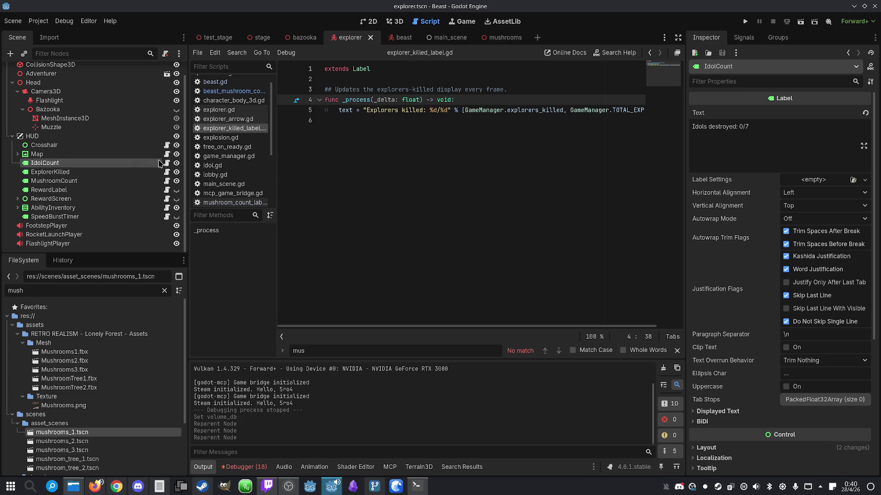
# - Inspect the ExplorerKilled, MushroomCount and RewardLabel nodes and MushroomCount's script, then run the game
pyautogui.click(88, 173)
pyautogui.click(84, 182)
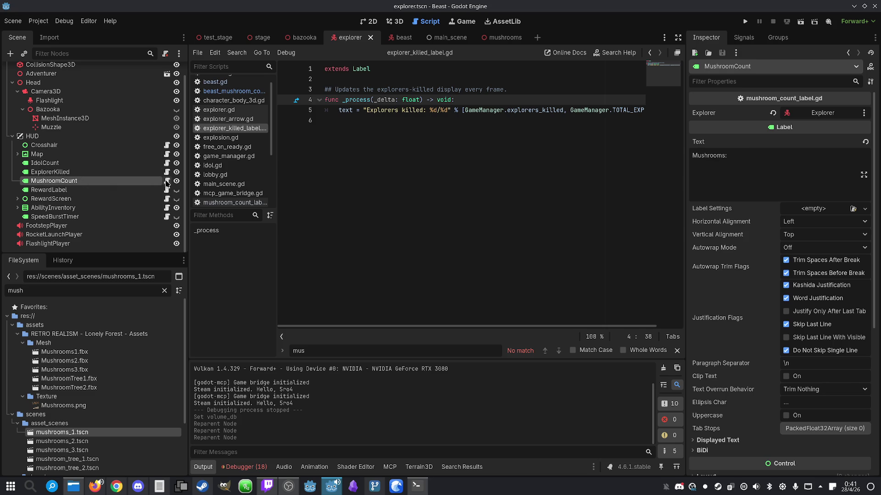
pyautogui.click(167, 181)
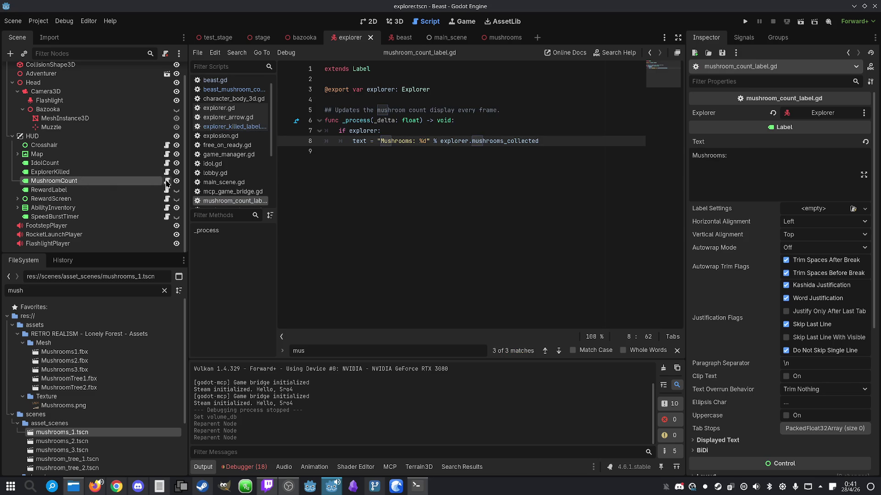
pyautogui.click(78, 173)
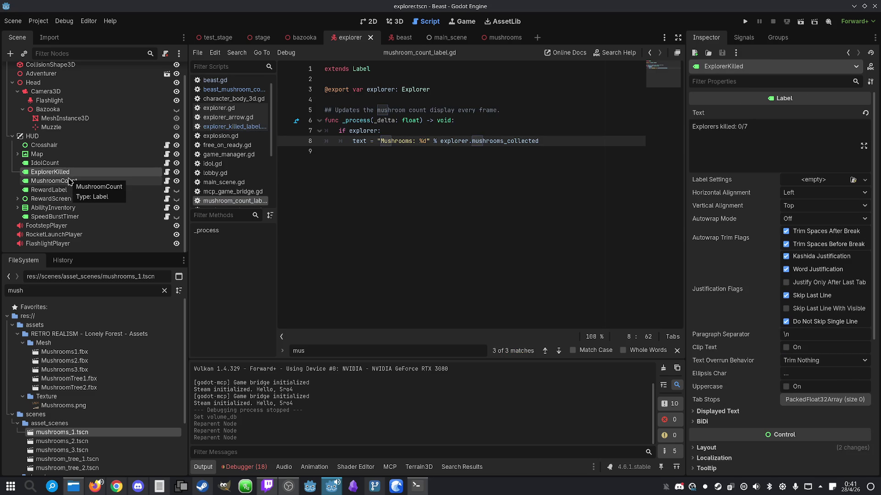
pyautogui.click(65, 165)
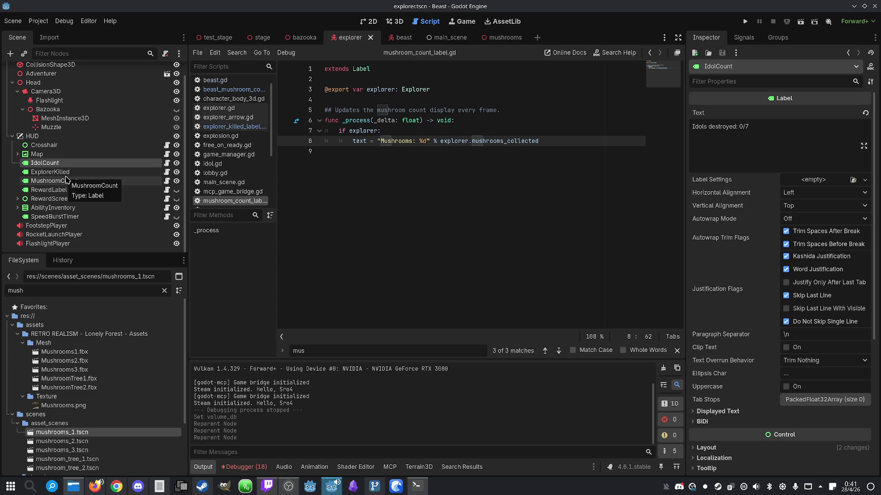
pyautogui.click(66, 172)
pyautogui.click(67, 182)
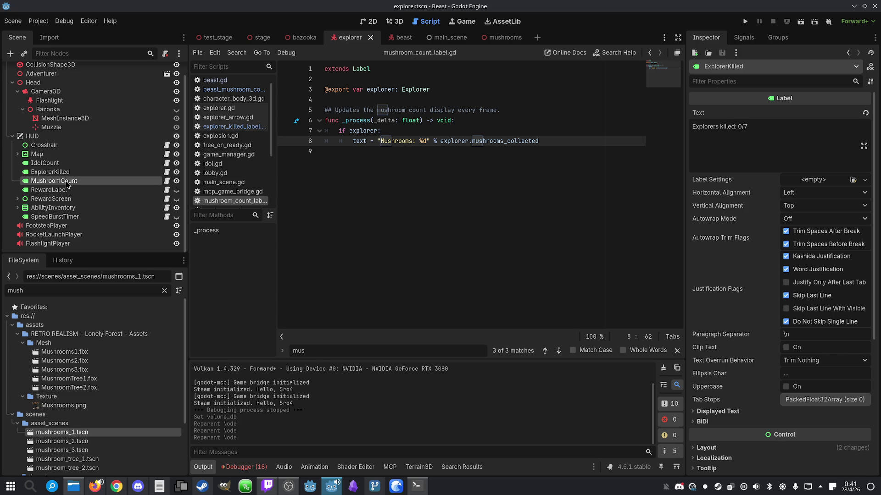
pyautogui.click(66, 190)
pyautogui.click(64, 181)
pyautogui.click(745, 21)
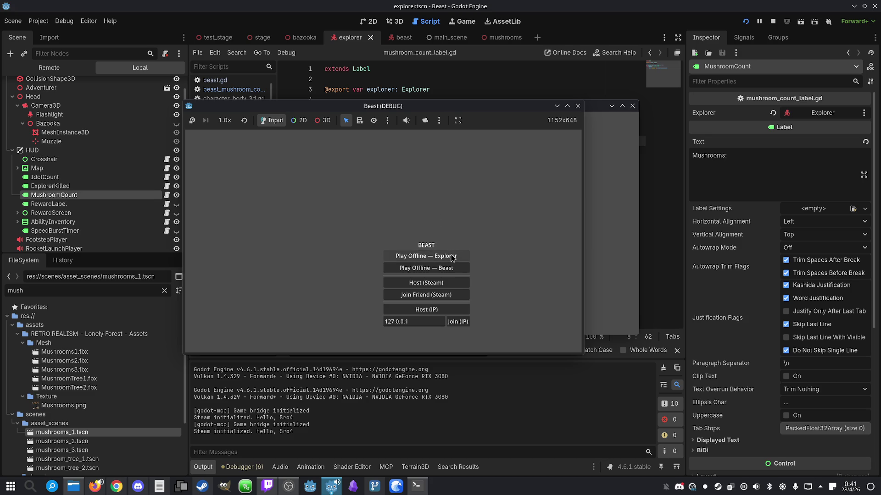
# - Play offline as the Explorer, walk onto a mushroom for Mushrooms: 1, then stop and relaunch
pyautogui.click(426, 255)
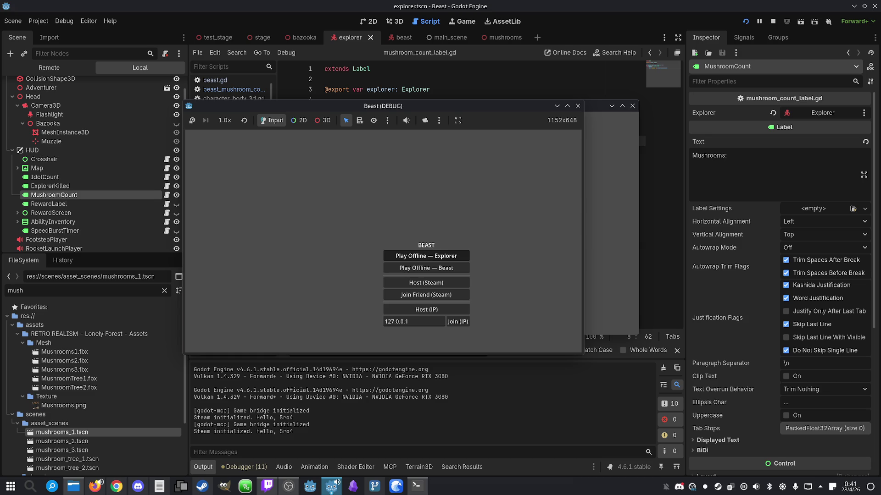
pyautogui.press('w')
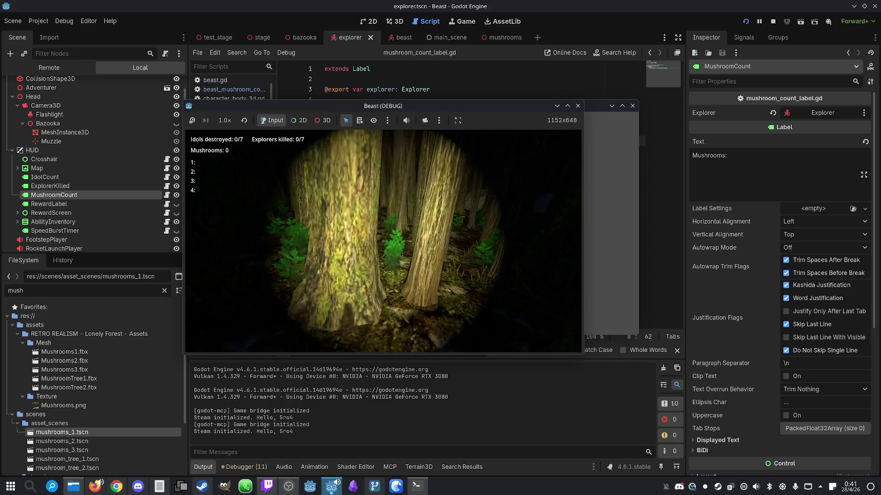
pyautogui.press('w')
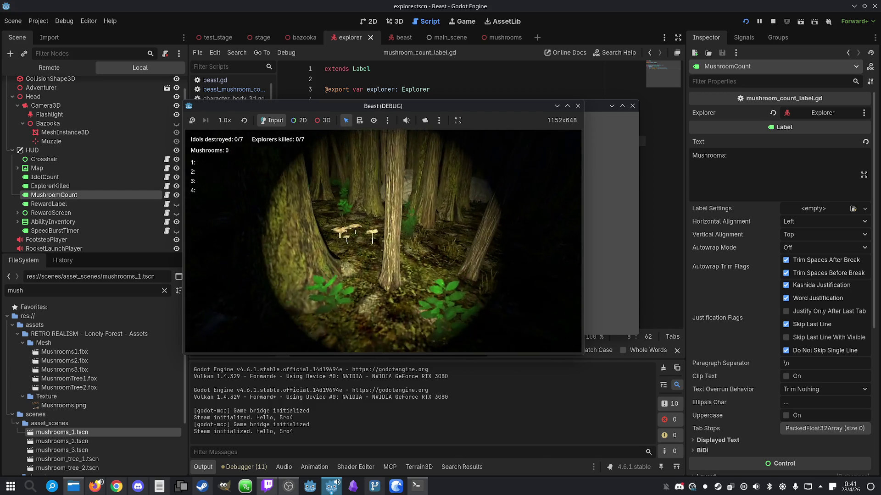
pyautogui.press('w')
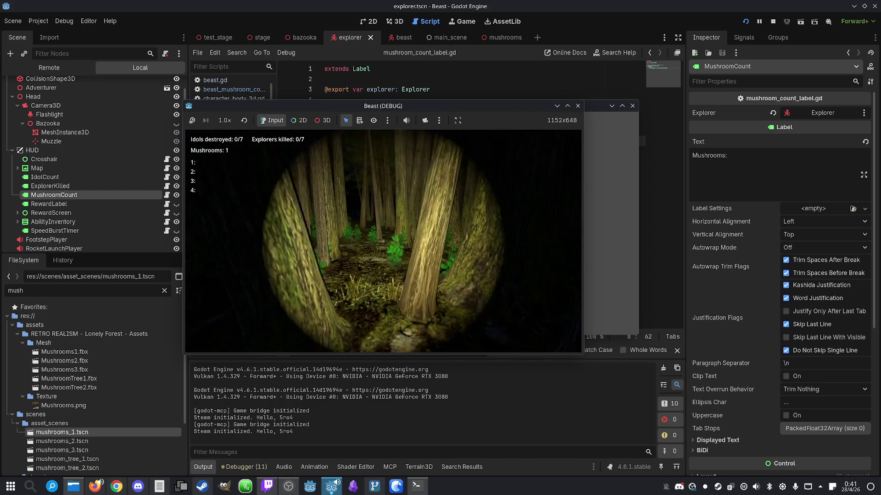
pyautogui.press('super')
pyautogui.click(773, 22)
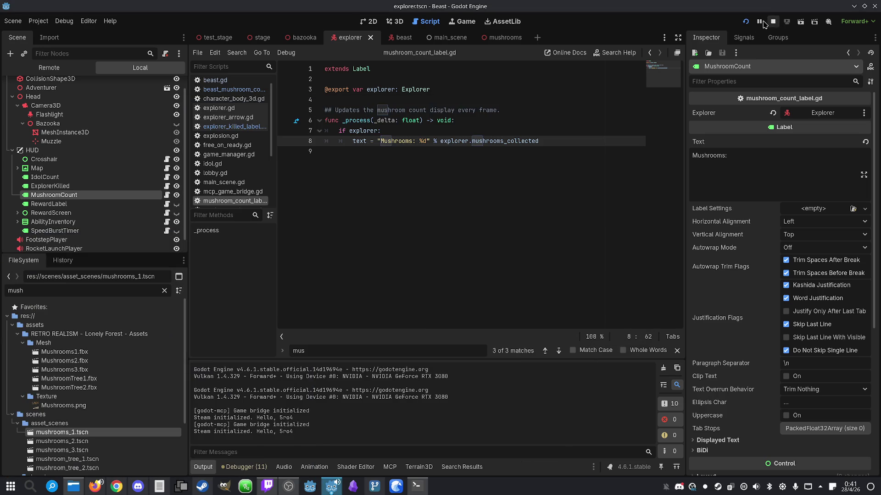
pyautogui.click(745, 22)
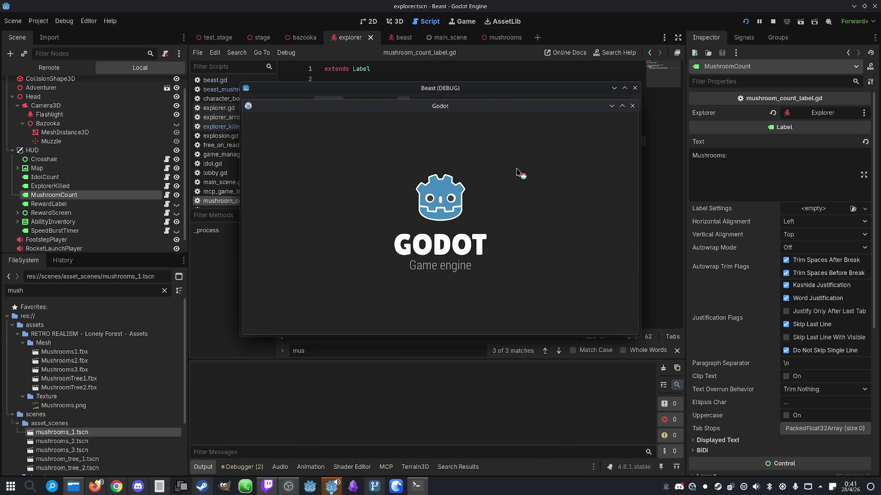
# - Arrange the two game windows side by side and focus the left one
pyautogui.moveTo(395, 112)
pyautogui.mouseDown()
pyautogui.moveTo(631, 102)
pyautogui.moveTo(615, 101)
pyautogui.mouseUp()
pyautogui.moveTo(491, 92)
pyautogui.mouseDown()
pyautogui.moveTo(284, 88)
pyautogui.moveTo(335, 90)
pyautogui.moveTo(300, 86)
pyautogui.mouseUp()
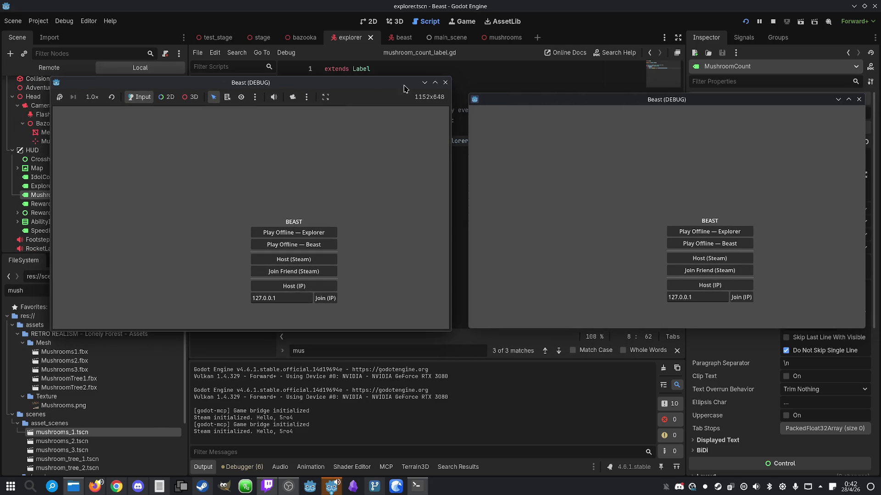
pyautogui.moveTo(496, 98); pyautogui.dragTo(487, 102)
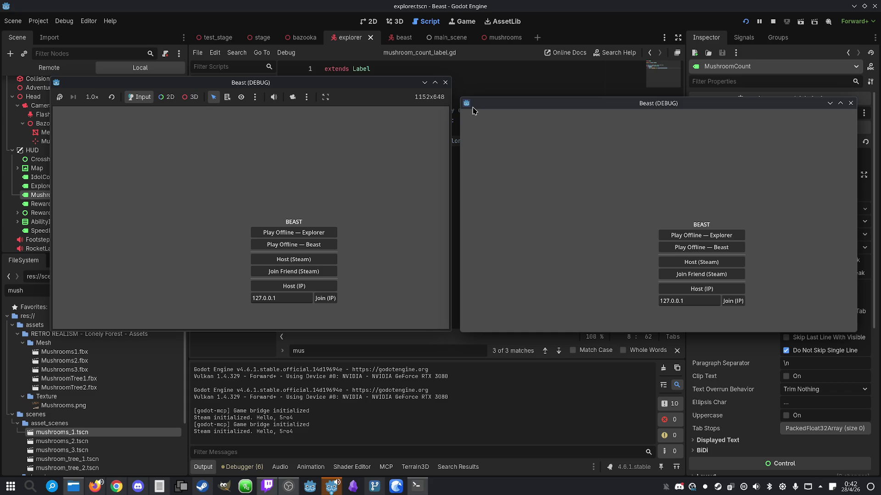
pyautogui.click(326, 162)
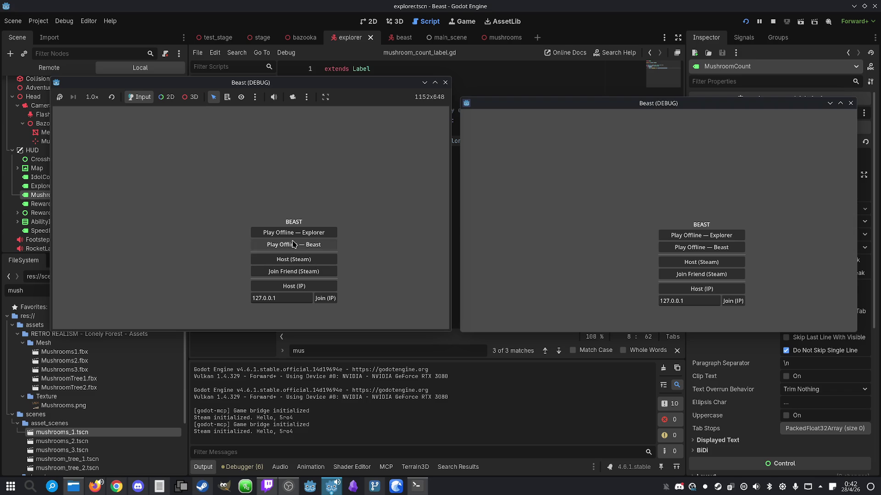
# - Host from the left window, join from the right, set the joined player to Beast, and start
pyautogui.click(292, 287)
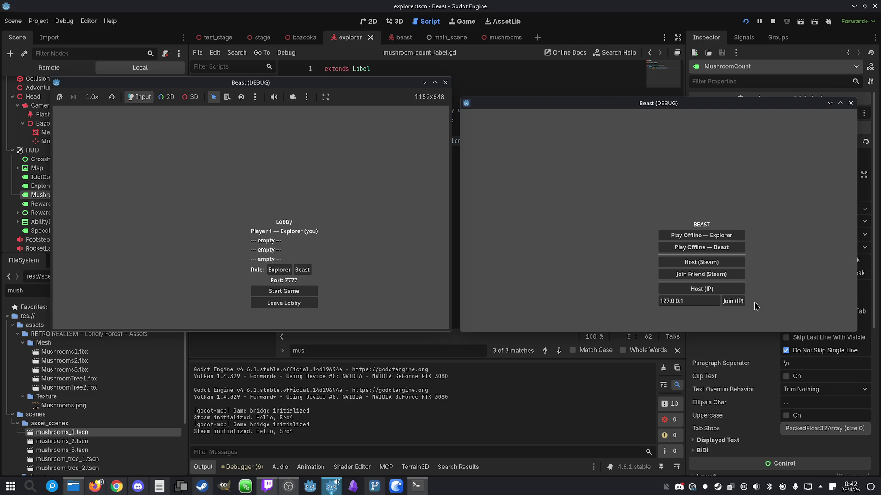
pyautogui.click(732, 301)
pyautogui.click(709, 272)
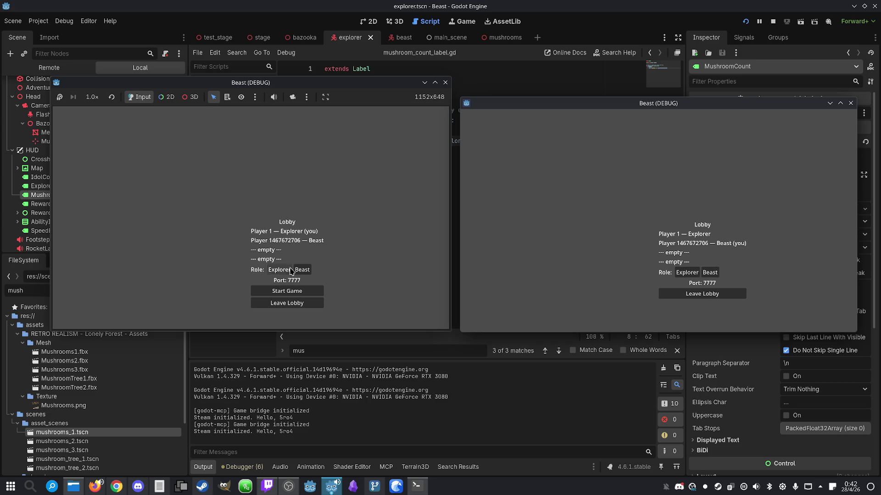
pyautogui.click(292, 291)
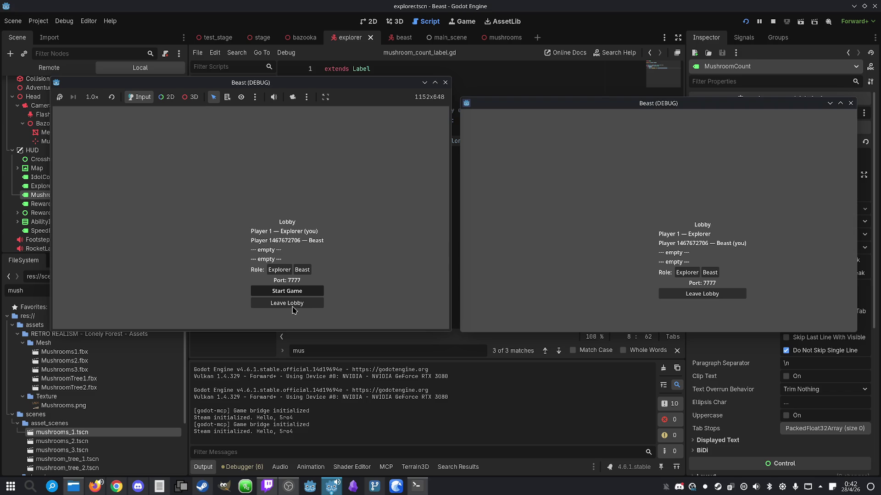
pyautogui.click(286, 291)
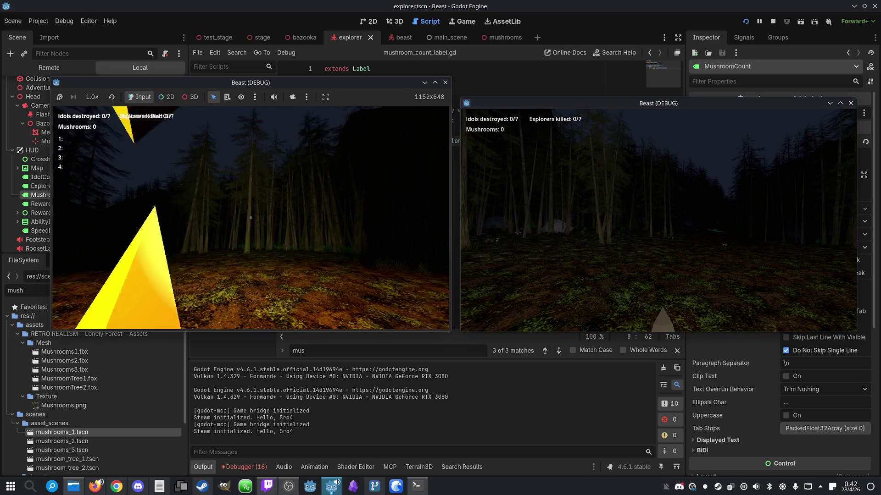
# - Walk the explorer through the forest past the campfire toward the mushroom plants
pyautogui.press('w')
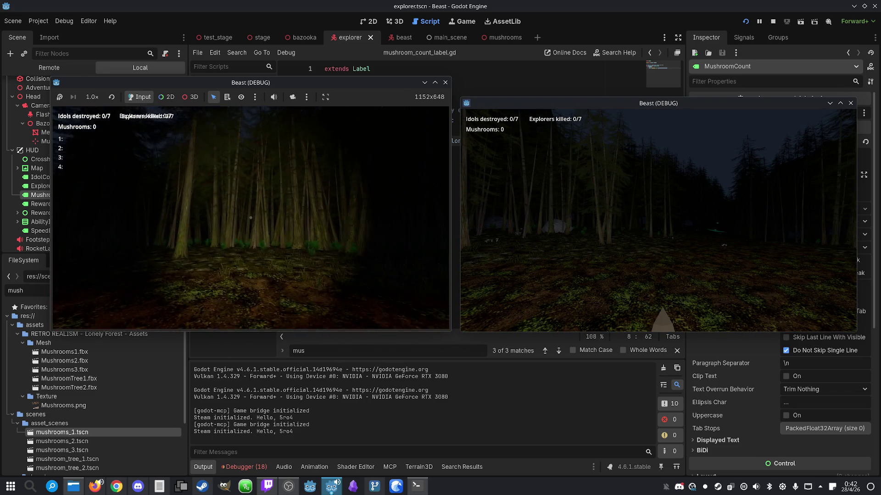
pyautogui.press('super')
pyautogui.press('super')
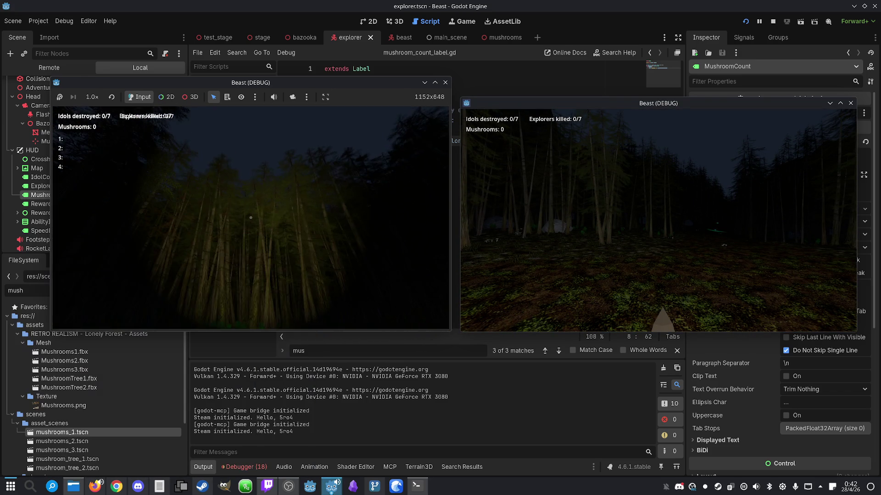
pyautogui.press('w')
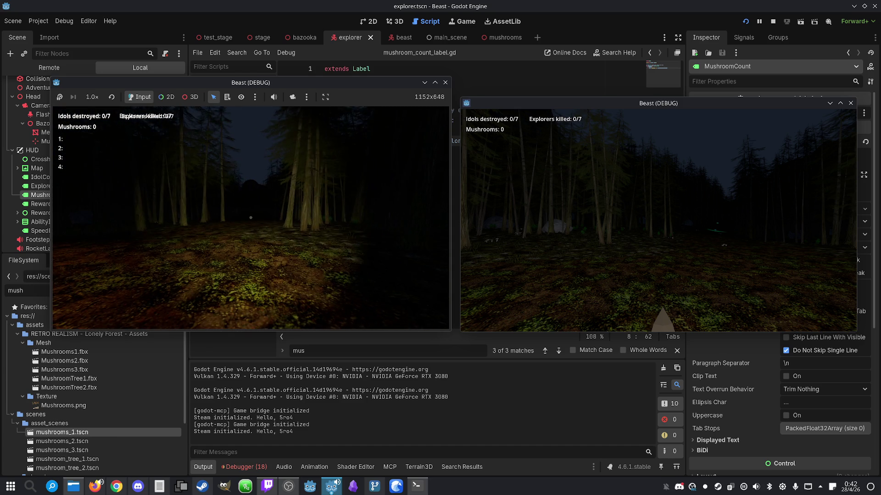
pyautogui.press('w')
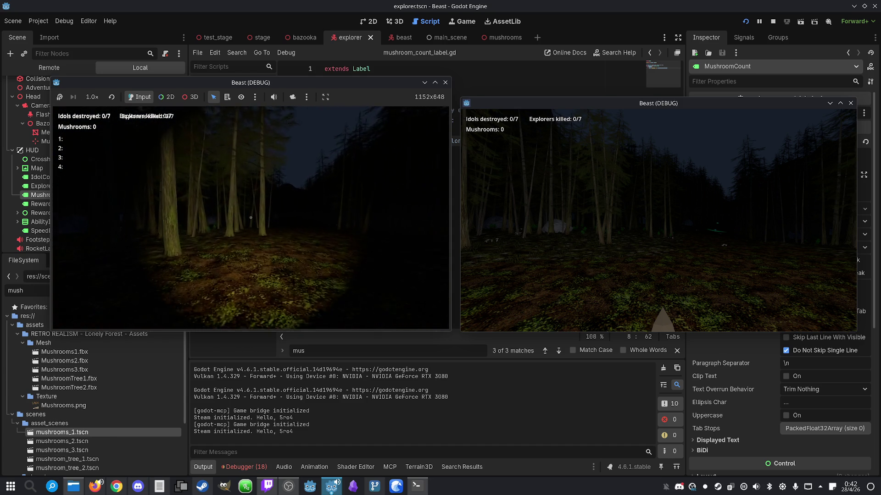
pyautogui.press('w')
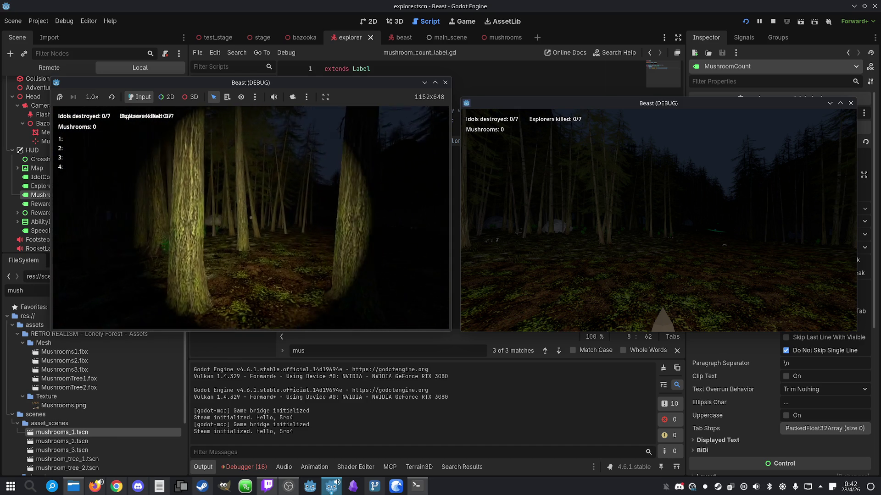
pyautogui.press('w')
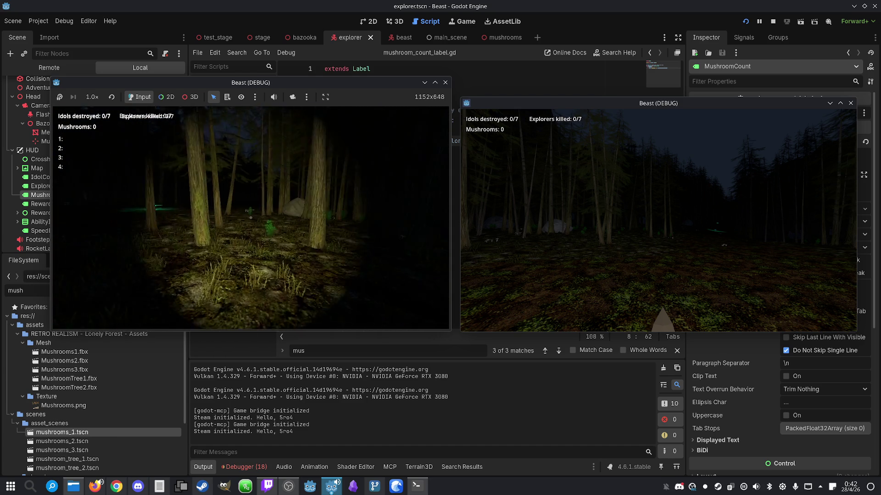
pyautogui.press('w')
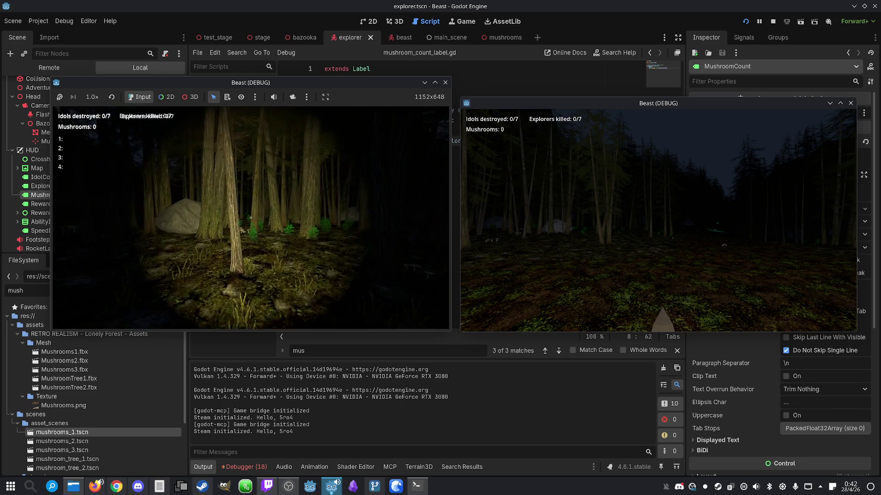
pyautogui.press('w')
pyautogui.press('super')
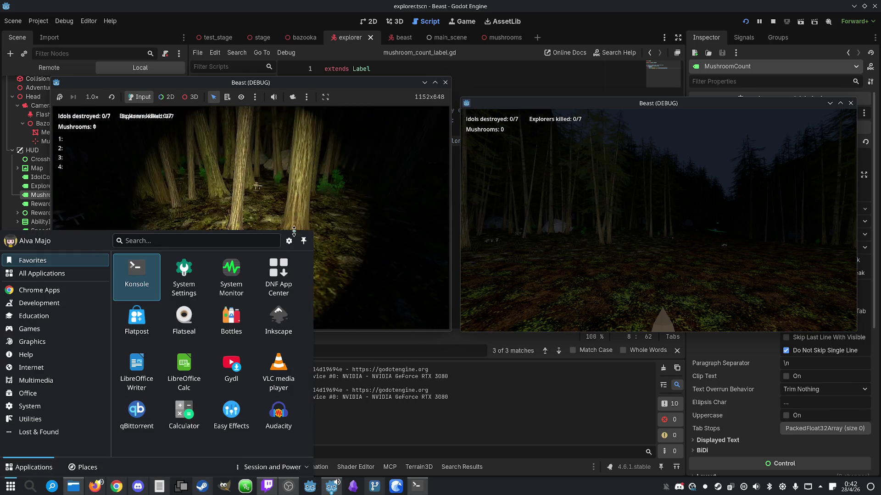
# - Stop the games and tell Claude in Konsole the mushroom and explorers-killed labels appear duplicated
pyautogui.click(772, 22)
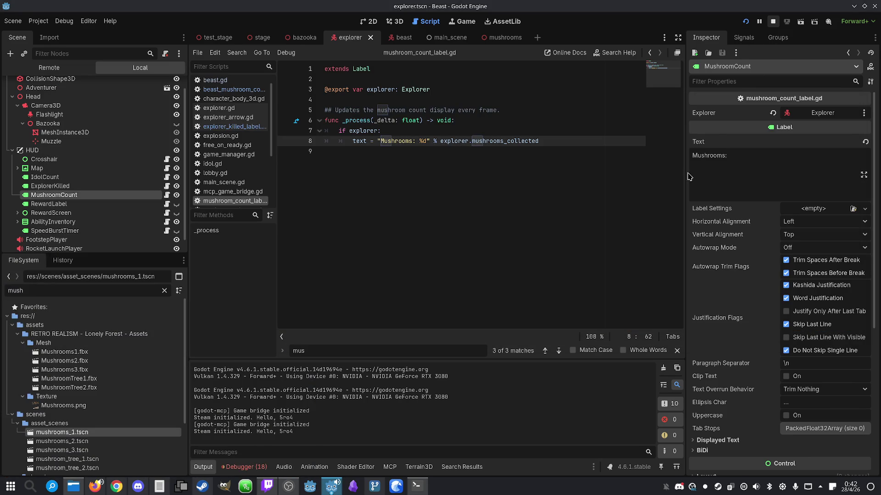
pyautogui.click(417, 487)
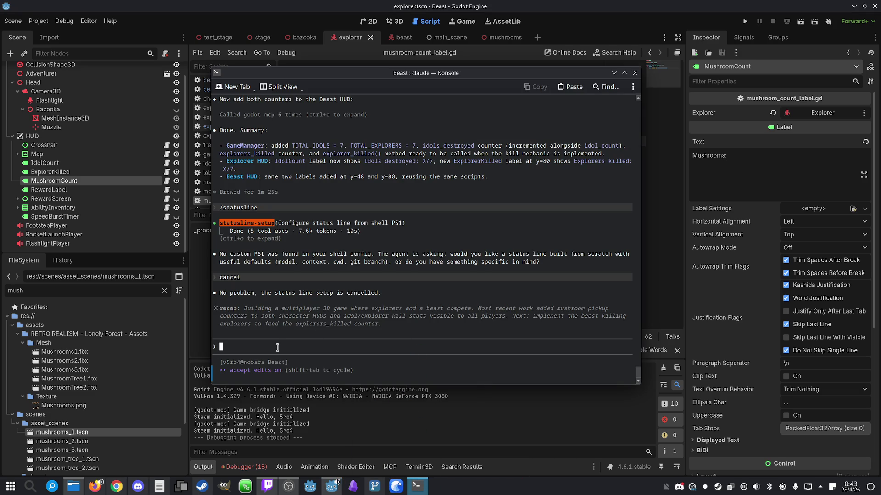
pyautogui.write('The label')
pyautogui.write('s for mushroom')
pyautogui.write('s and e')
pyautogui.write('xplorer')
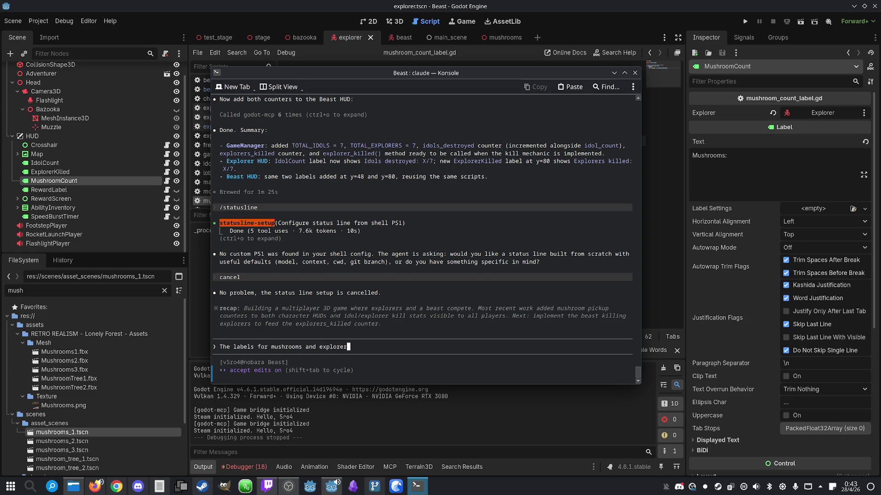
pyautogui.write('s kkill')
pyautogui.write('ed seem ')
pyautogui.write('to sh')
pyautogui.write('ow duplicat')
pyautogui.write('ed for t')
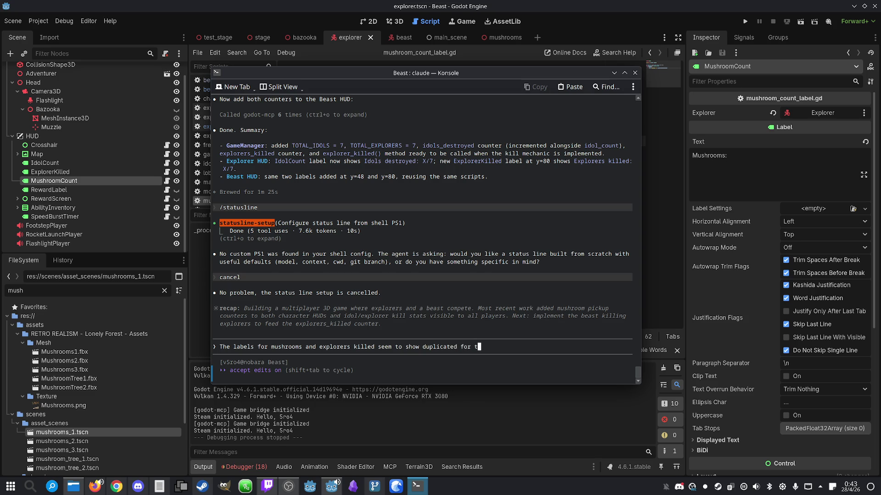
pyautogui.write('he elorers.')
pyautogui.press('Return')
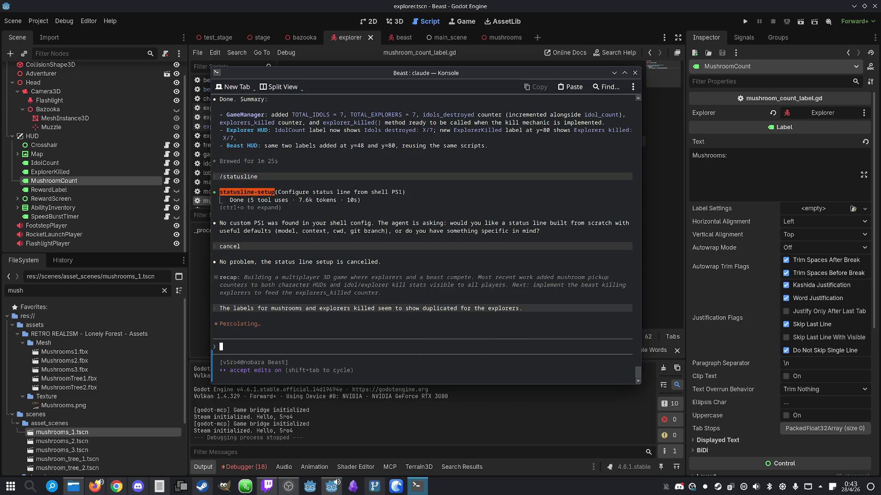